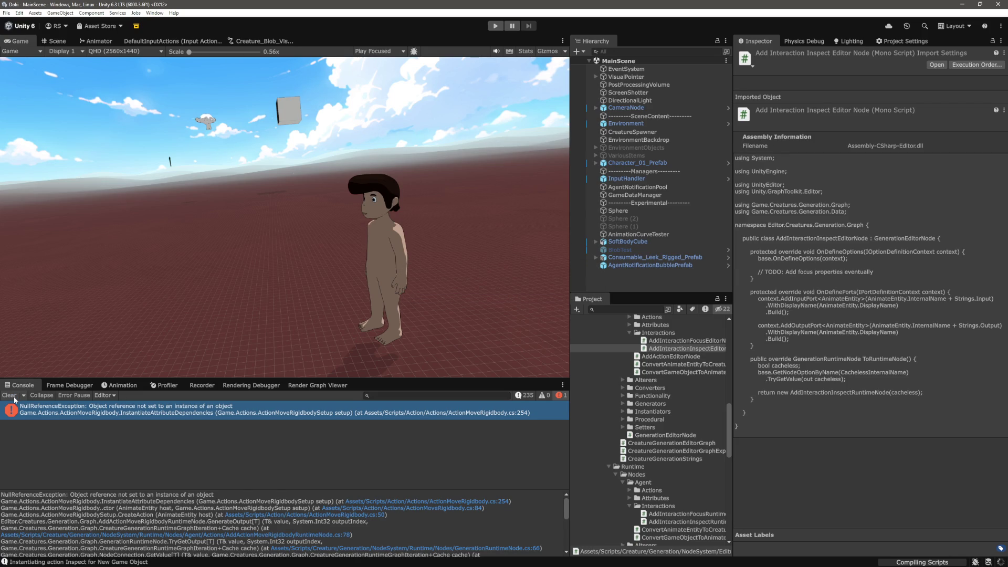
# Clear the Console errors, test-run the scene once in Play mode, then stop it
pyautogui.click(9, 395)
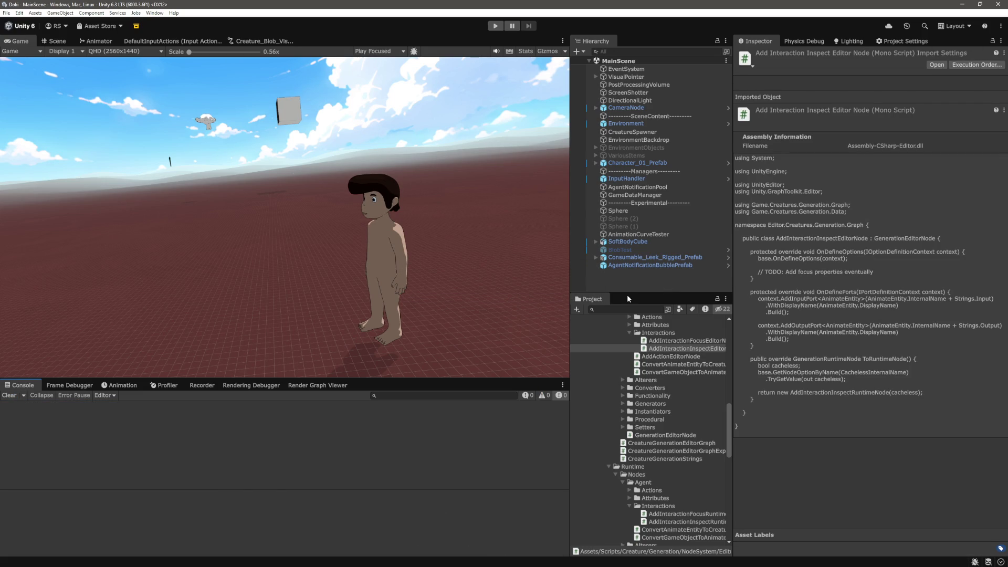
pyautogui.click(659, 280)
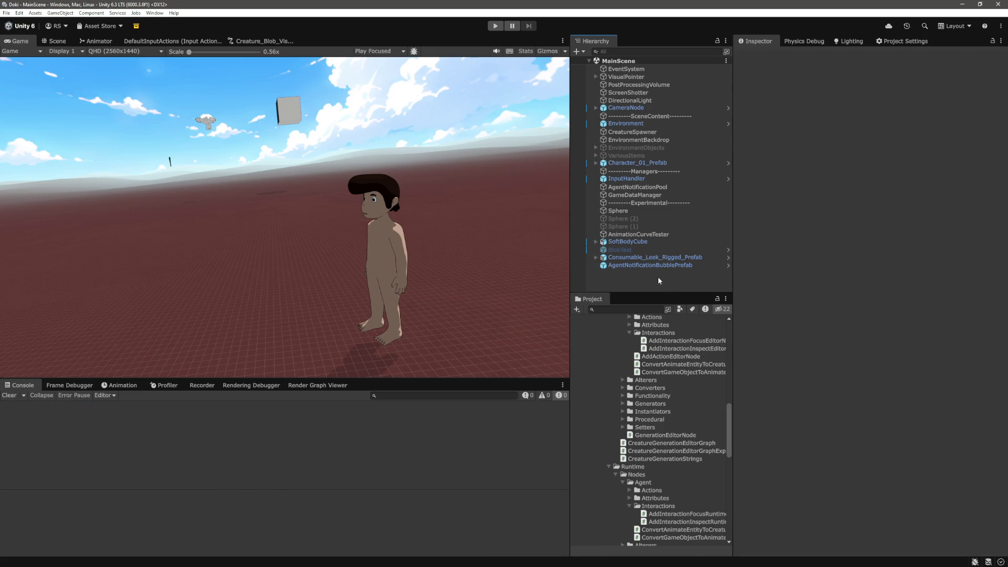
pyautogui.click(496, 28)
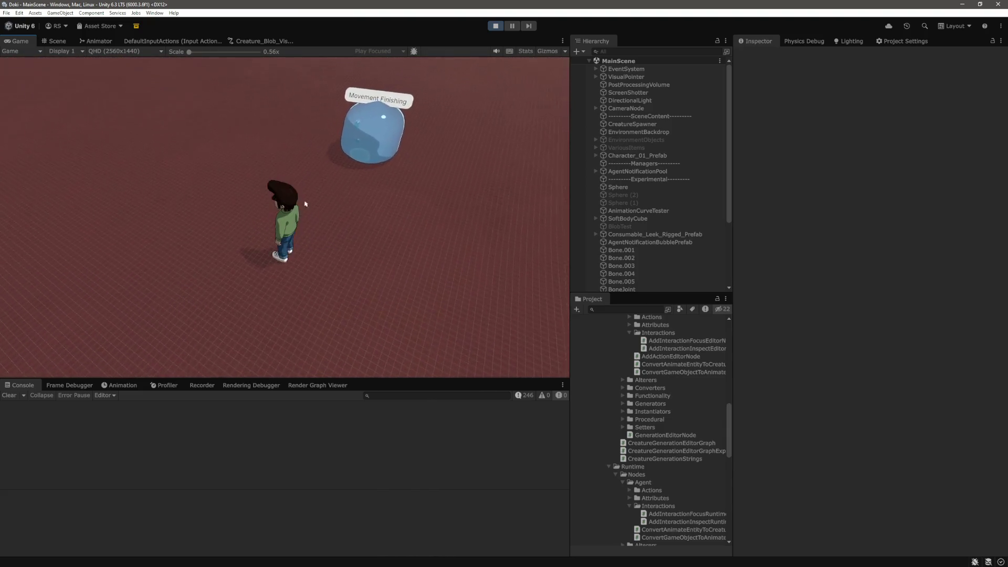
pyautogui.moveTo(297, 226)
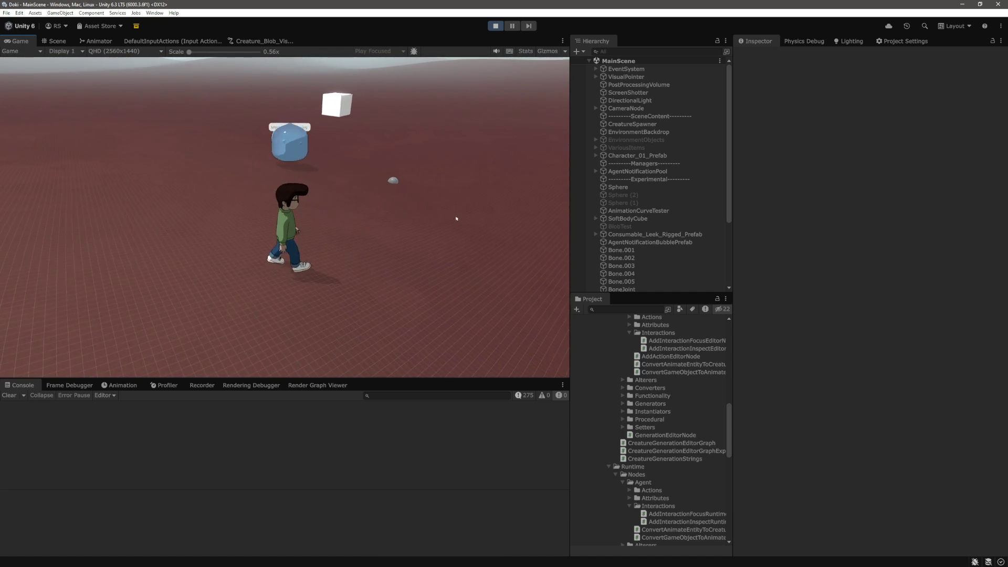
pyautogui.hotkey('ctrl', 'p')
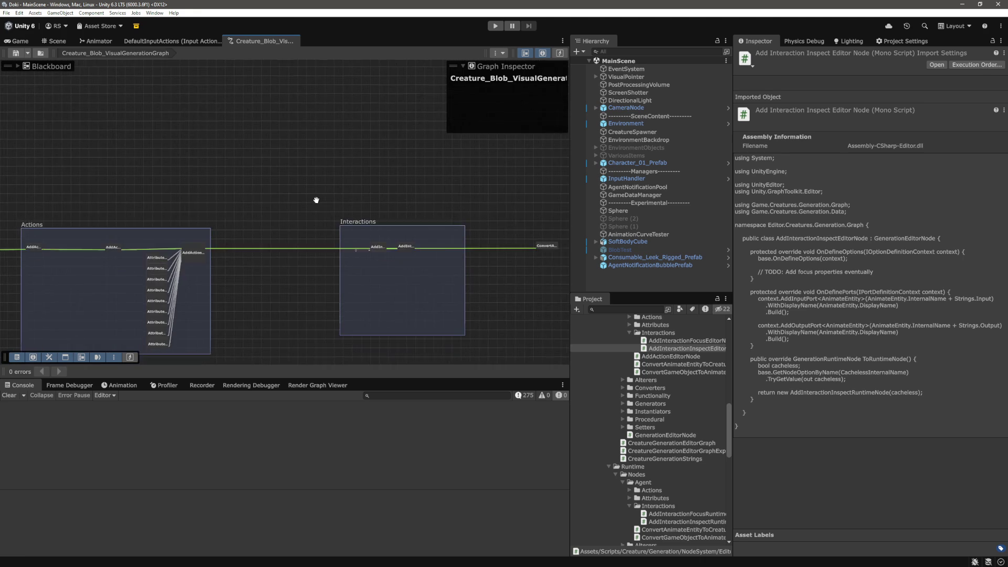
pyautogui.hotkey('alt', 'Tab')
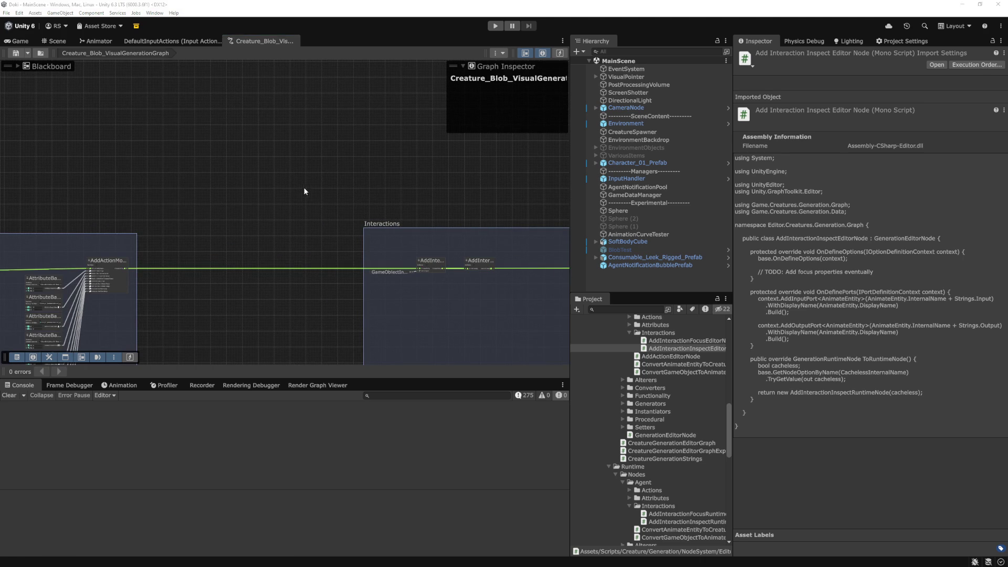
# Open DynamicEntity.cs via the 'dyn' file search and read its Awake method, then return to Unity
pyautogui.hotkey('ctrl', 'p')
pyautogui.write('anu')
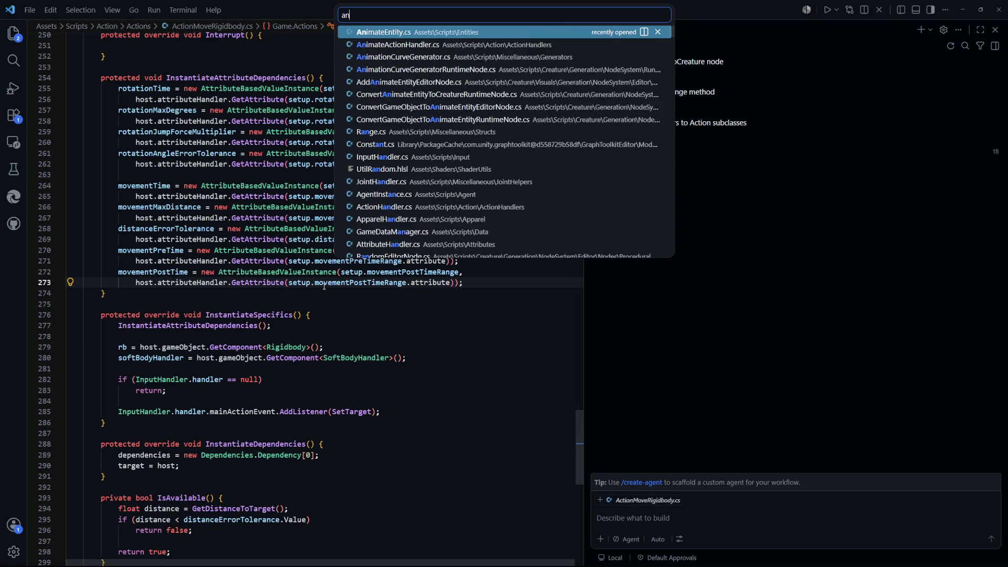
pyautogui.press('BackSpace')
pyautogui.press('BackSpace')
pyautogui.press('BackSpace')
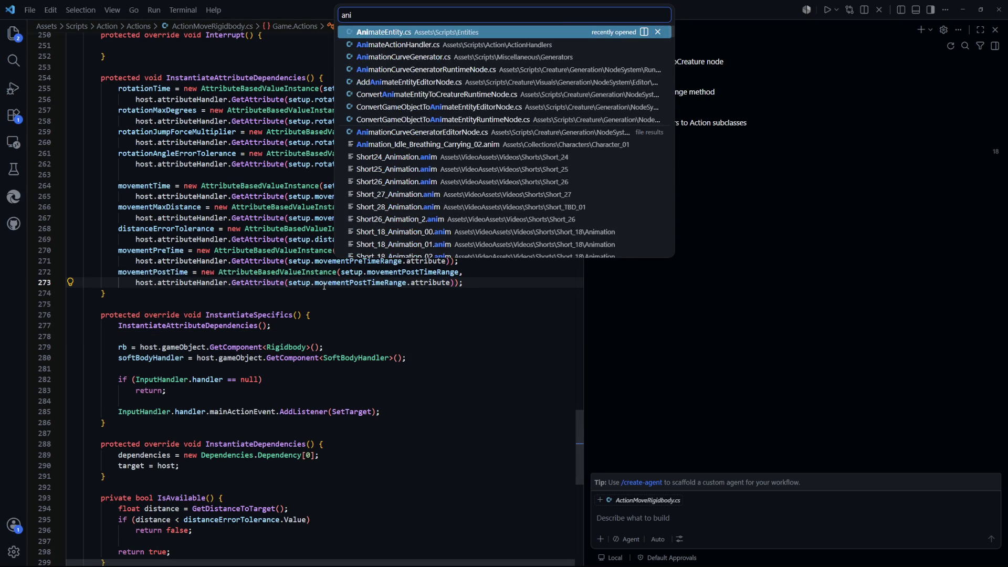
pyautogui.write('dyn')
pyautogui.press('Return')
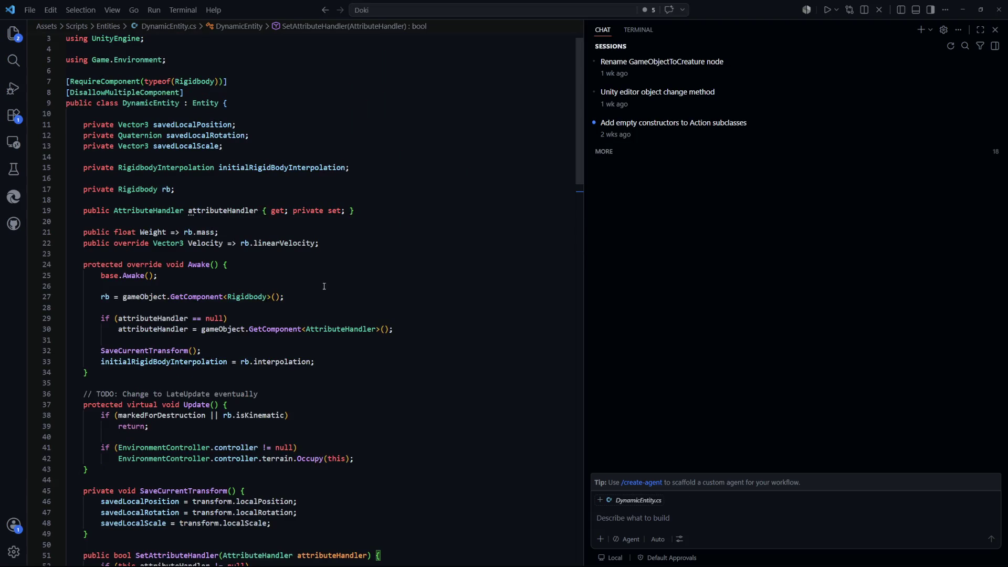
pyautogui.scroll(-3, 301, 258)
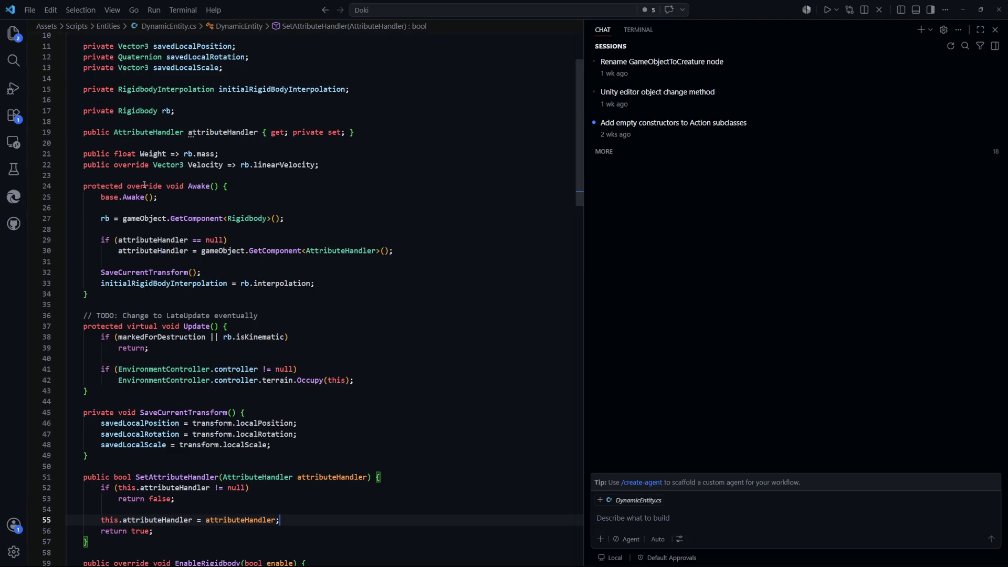
pyautogui.moveTo(144, 185); pyautogui.dragTo(367, 287)
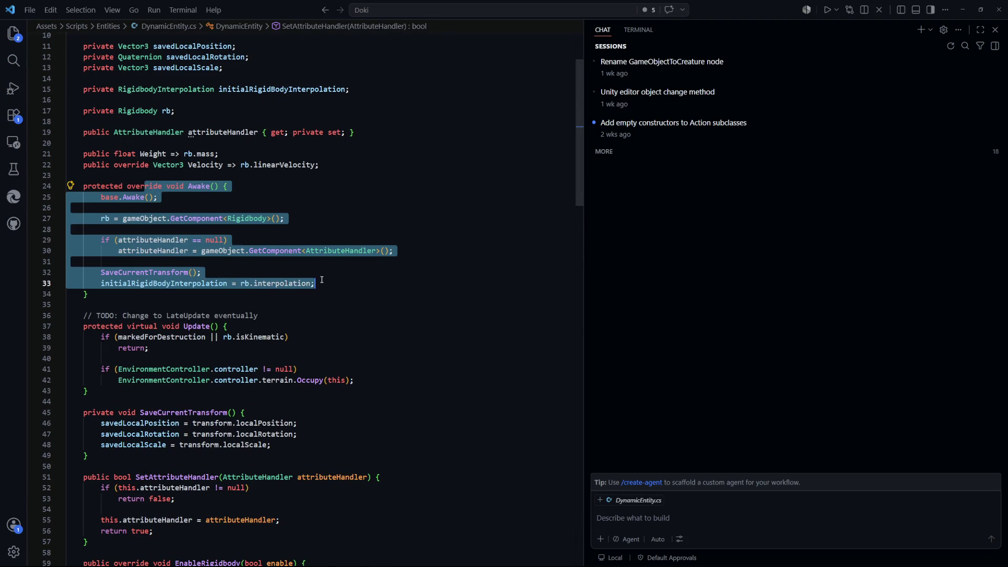
pyautogui.click(367, 286)
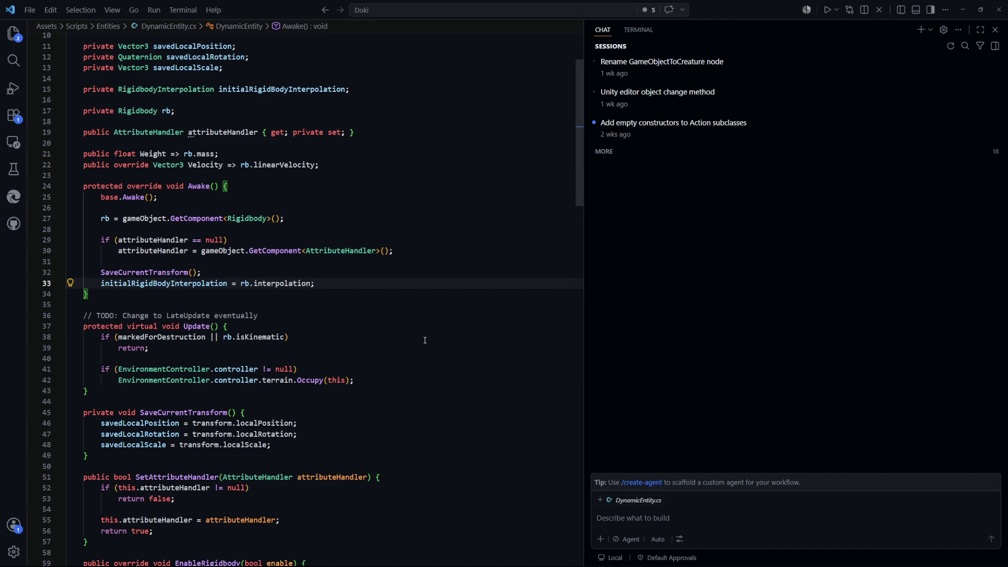
pyautogui.hotkey('alt', 'Tab')
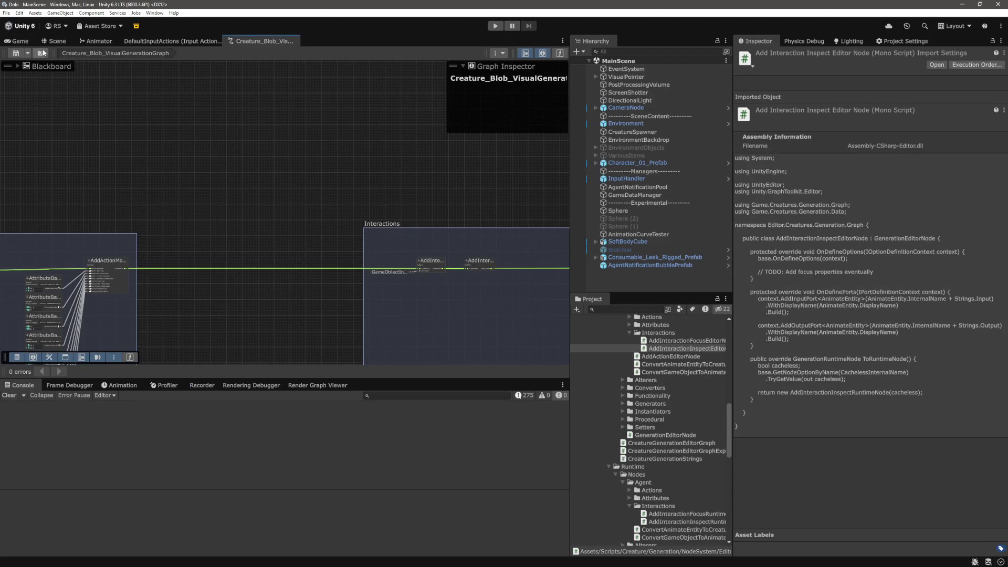
# Select Character_01_Prefab and check in the Layer dropdown that it sits on DynamicEntity
pyautogui.click(20, 41)
pyautogui.click(634, 164)
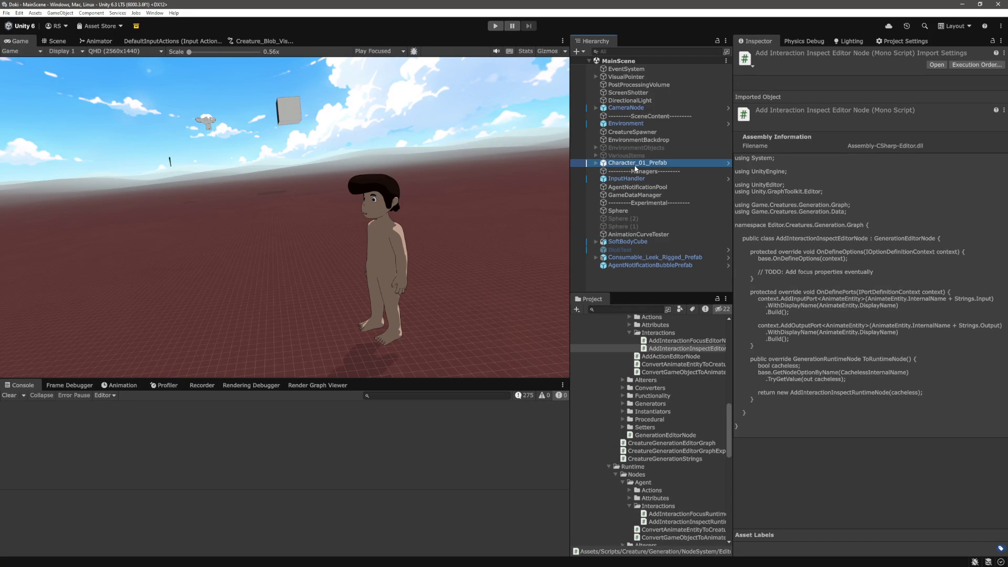
pyautogui.click(932, 67)
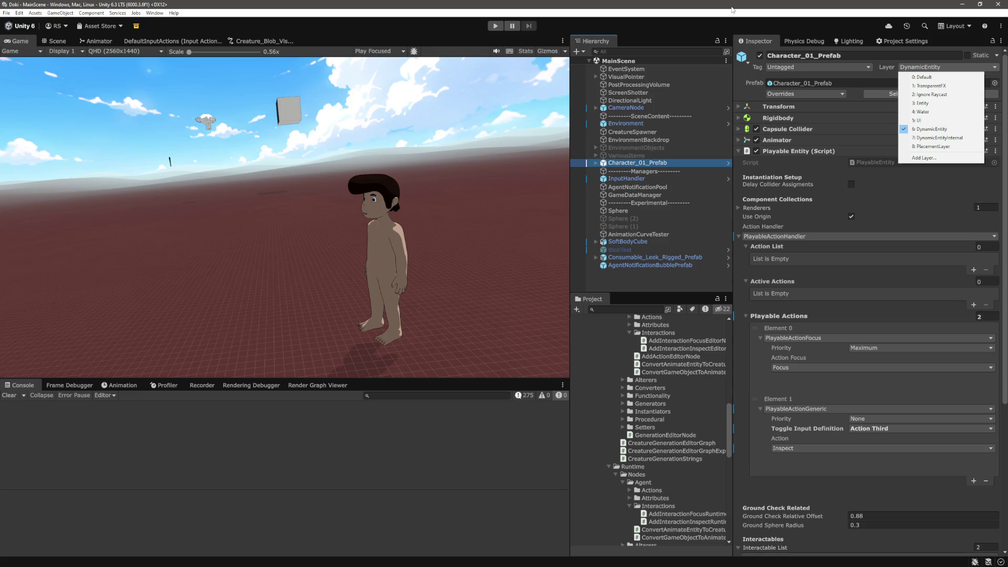
pyautogui.click(733, 10)
pyautogui.hotkey('alt', 'Tab')
# Add `gameObject.layer = originalLayer;` right after base.Awake() in DynamicEntity's Awake
pyautogui.scroll(-4, 358, 336)
pyautogui.scroll(3, 208, 274)
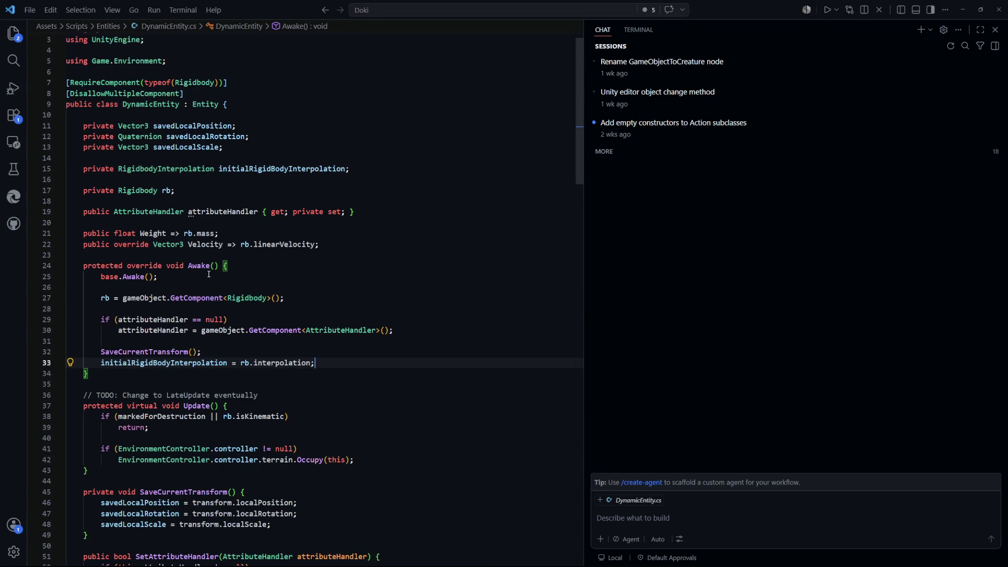
pyautogui.scroll(-1, 117, 290)
pyautogui.scroll(-1, 144, 276)
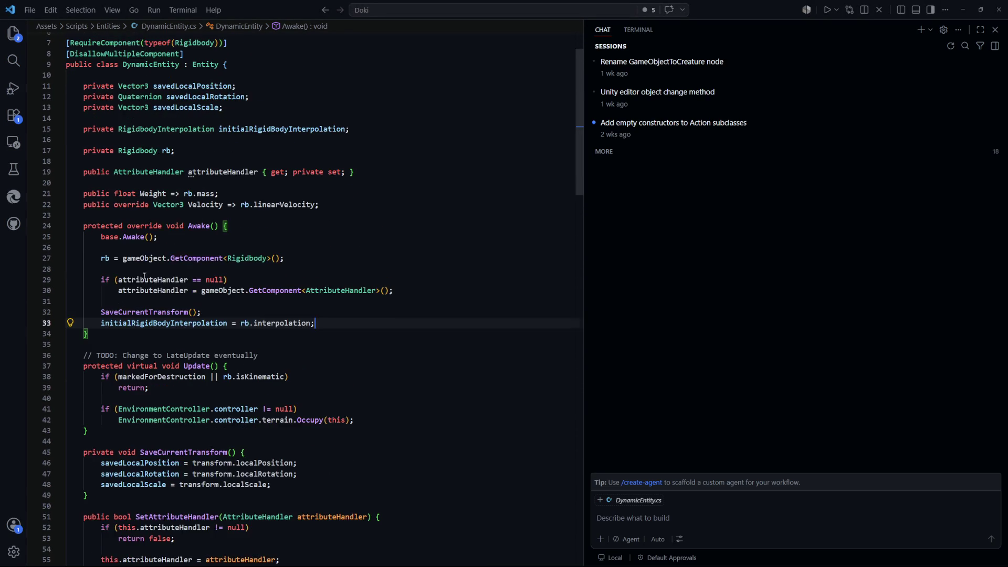
pyautogui.click(138, 250)
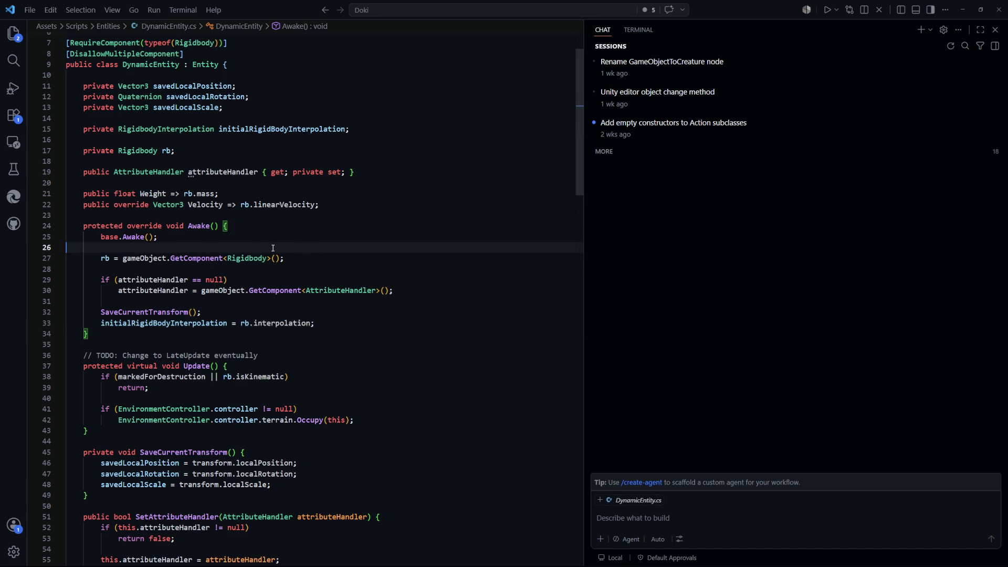
pyautogui.press('Return')
pyautogui.press('Return')
pyautogui.press('Up')
pyautogui.write('gameObject')
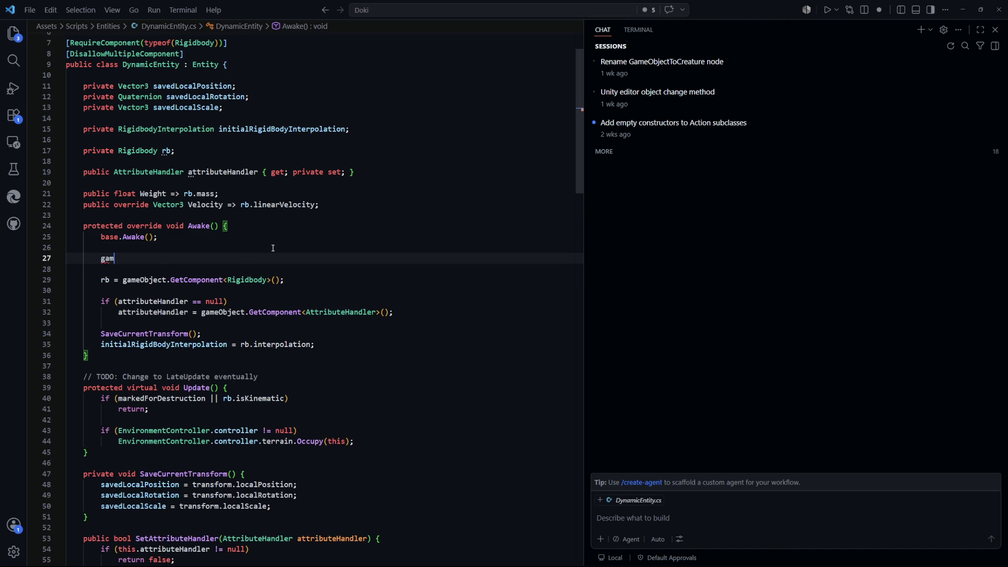
pyautogui.press('Tab')
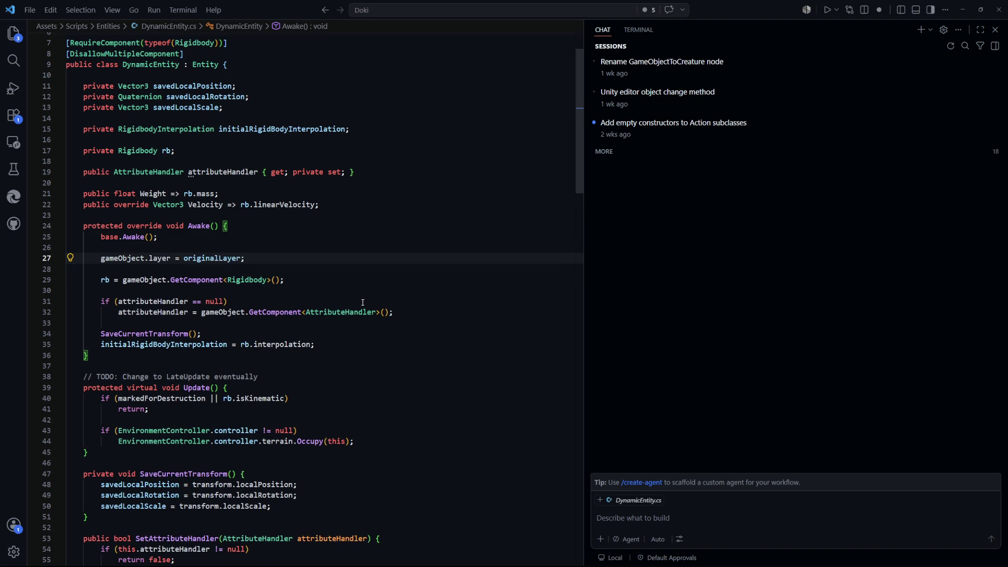
# Search the file for originalLayer and step through each of its uses
pyautogui.scroll(3, 362, 303)
pyautogui.doubleClick(212, 318)
pyautogui.hotkey('ctrl', 'f')
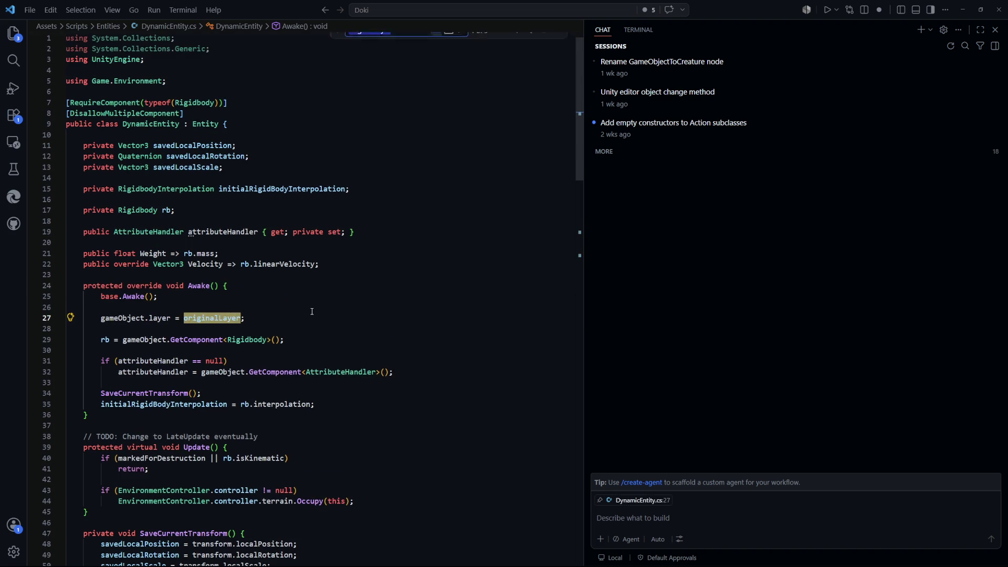
pyautogui.press('Return')
pyautogui.press('Return')
pyautogui.press('Return')
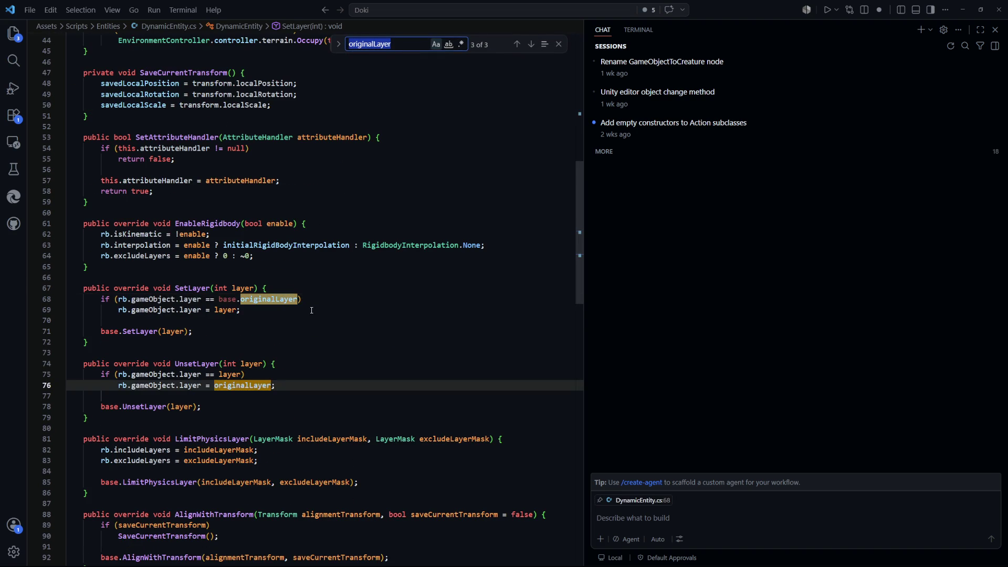
pyautogui.click(281, 300)
pyautogui.press('Up')
pyautogui.press('Up')
pyautogui.click(265, 300)
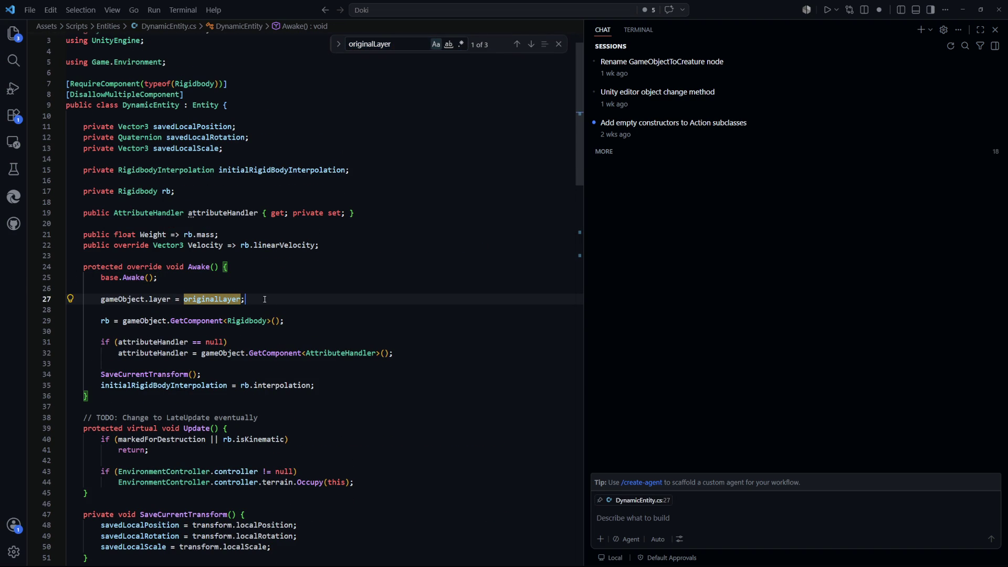
pyautogui.hotkey('ctrl', 'p')
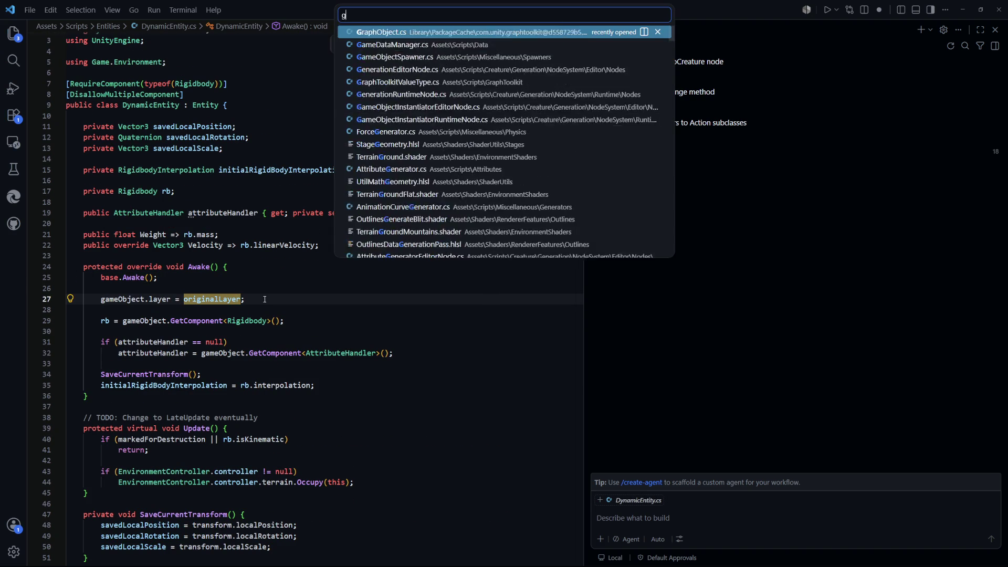
pyautogui.write('en')
pyautogui.press('Return')
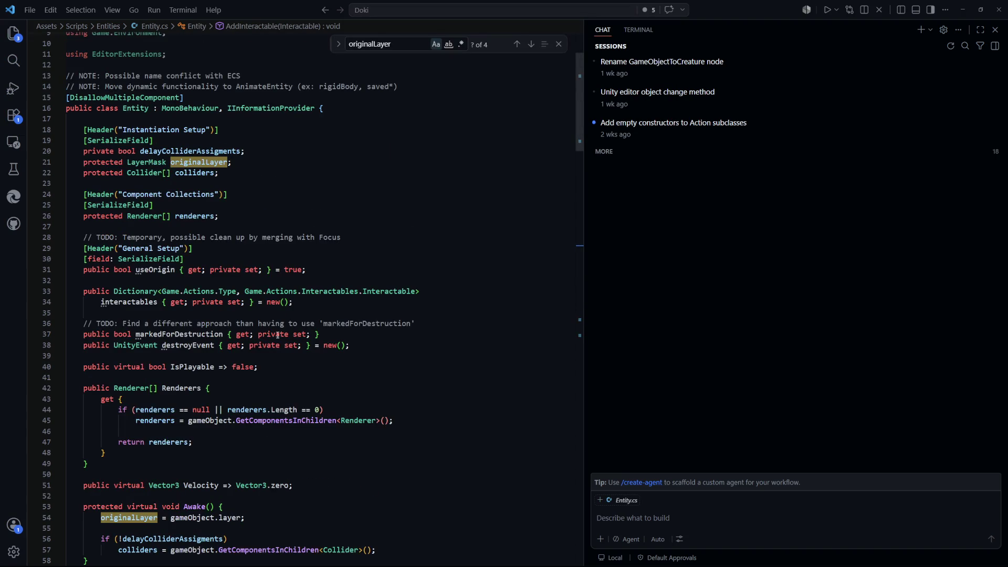
pyautogui.scroll(-5, 278, 335)
pyautogui.moveTo(245, 299); pyautogui.dragTo(101, 303)
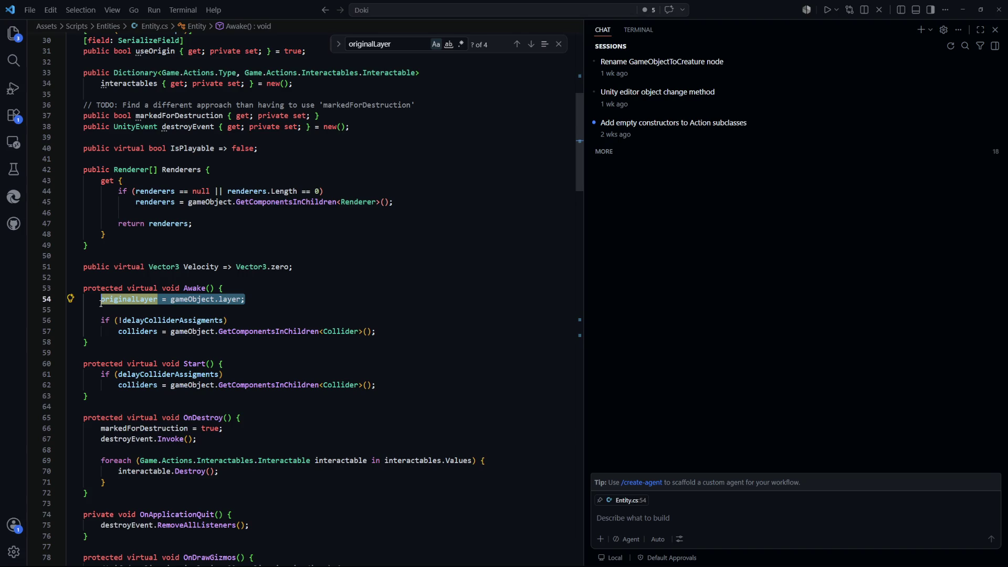
pyautogui.click(316, 297)
pyautogui.moveTo(245, 299); pyautogui.dragTo(101, 299)
pyautogui.click(346, 299)
pyautogui.scroll(8, 346, 302)
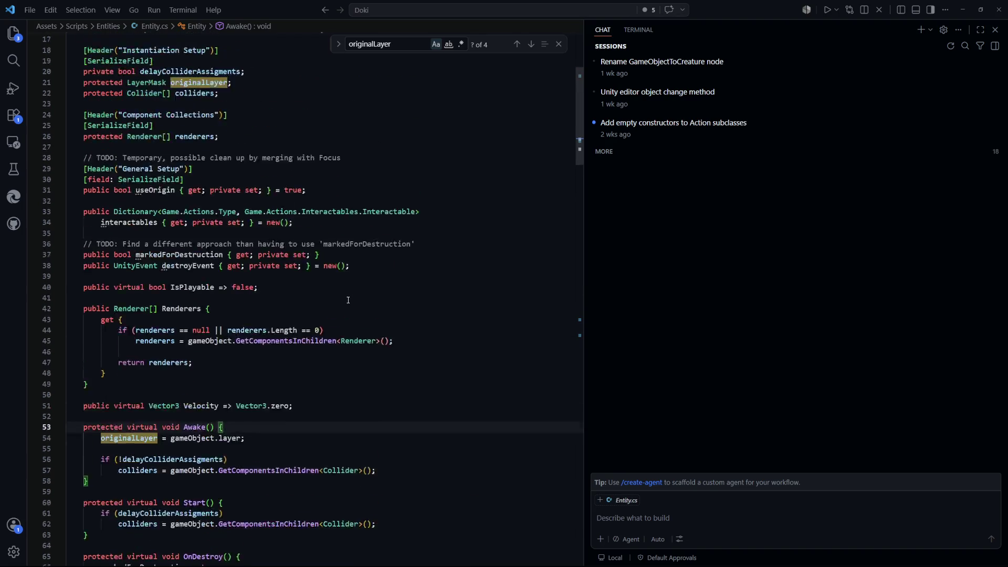
pyautogui.scroll(-9, 347, 303)
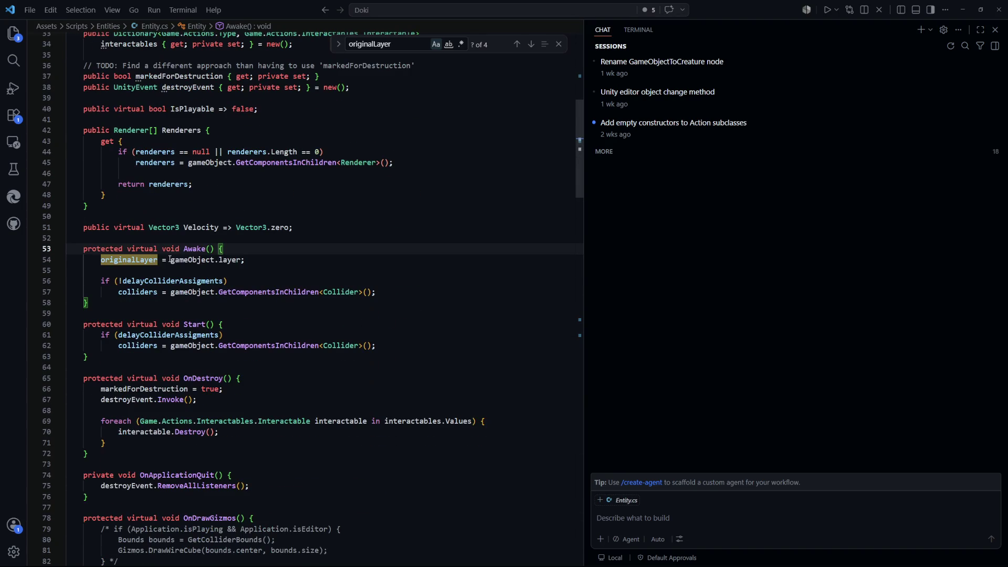
pyautogui.scroll(1, 205, 257)
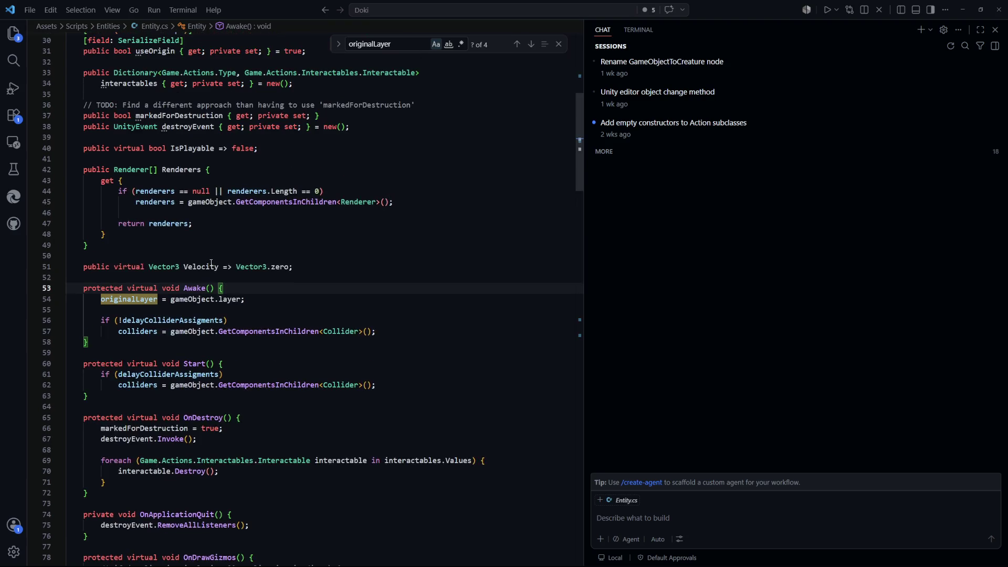
pyautogui.scroll(-5, 204, 315)
pyautogui.click(254, 366)
pyautogui.scroll(4, 257, 315)
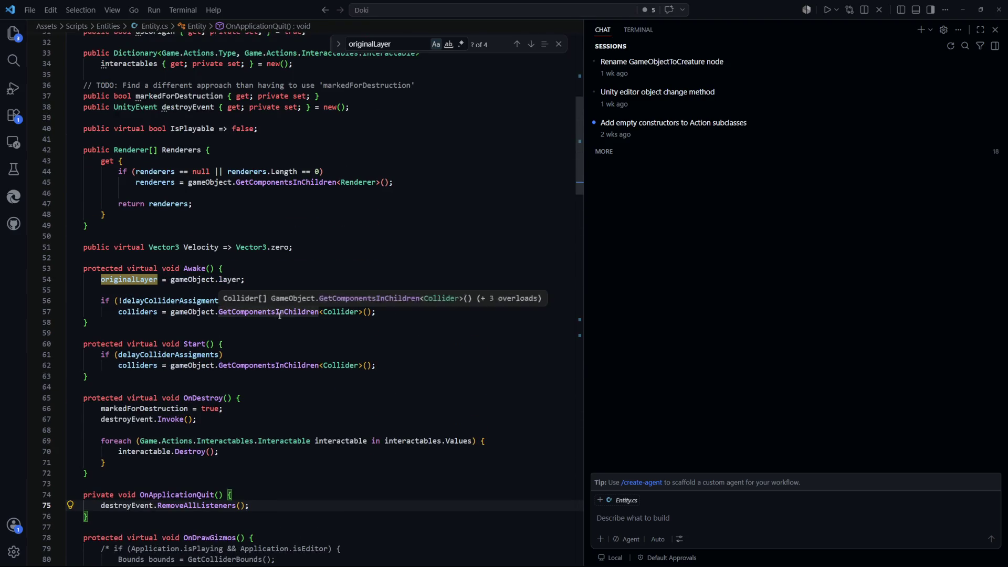
pyautogui.click(247, 279)
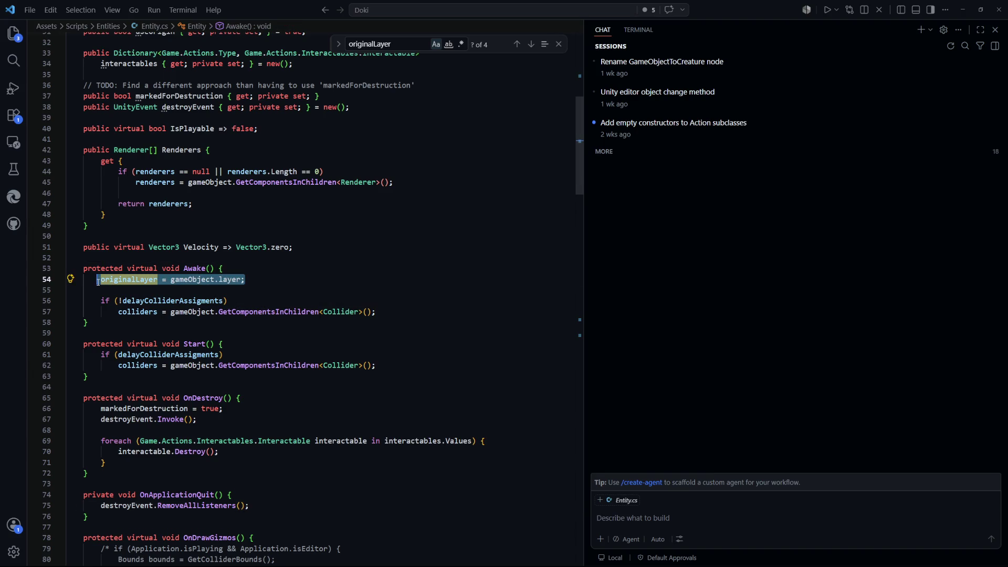
pyautogui.scroll(-5, 188, 268)
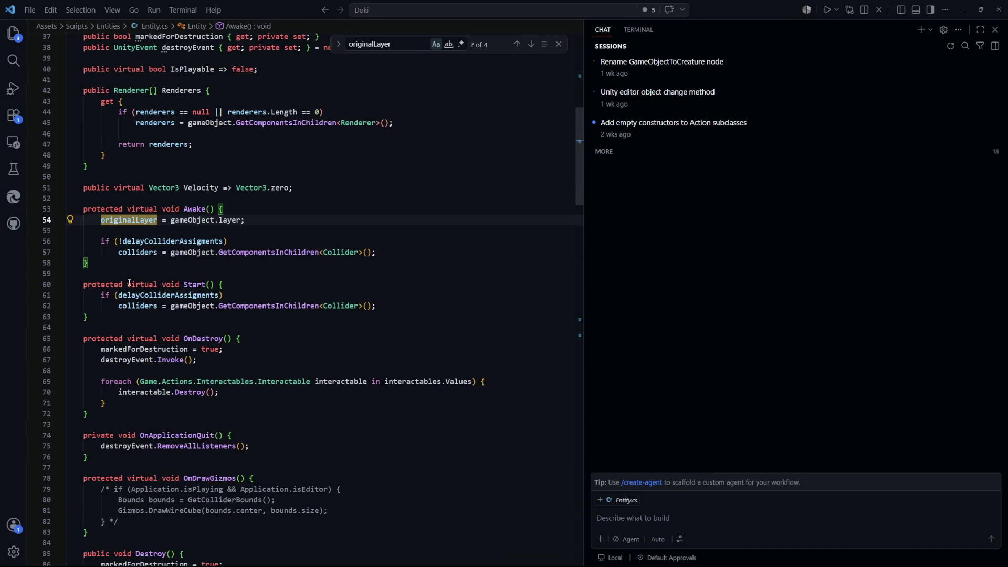
pyautogui.scroll(-1, 125, 247)
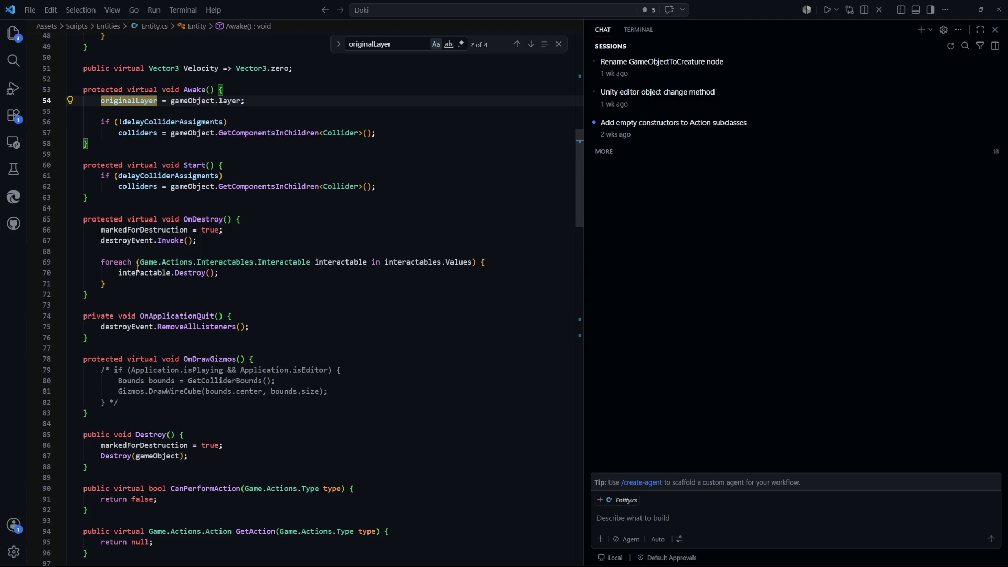
pyautogui.scroll(2, 118, 286)
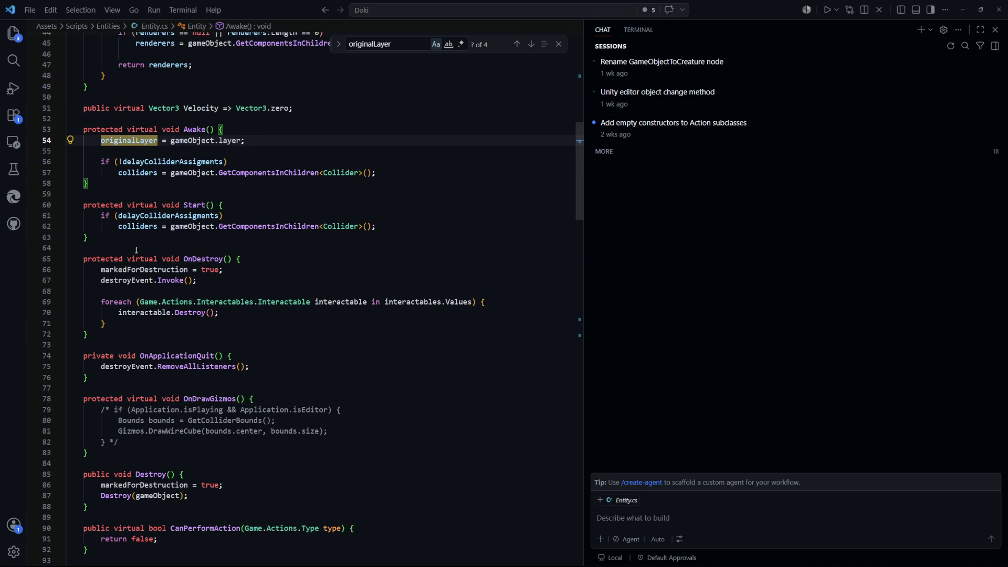
pyautogui.click(120, 336)
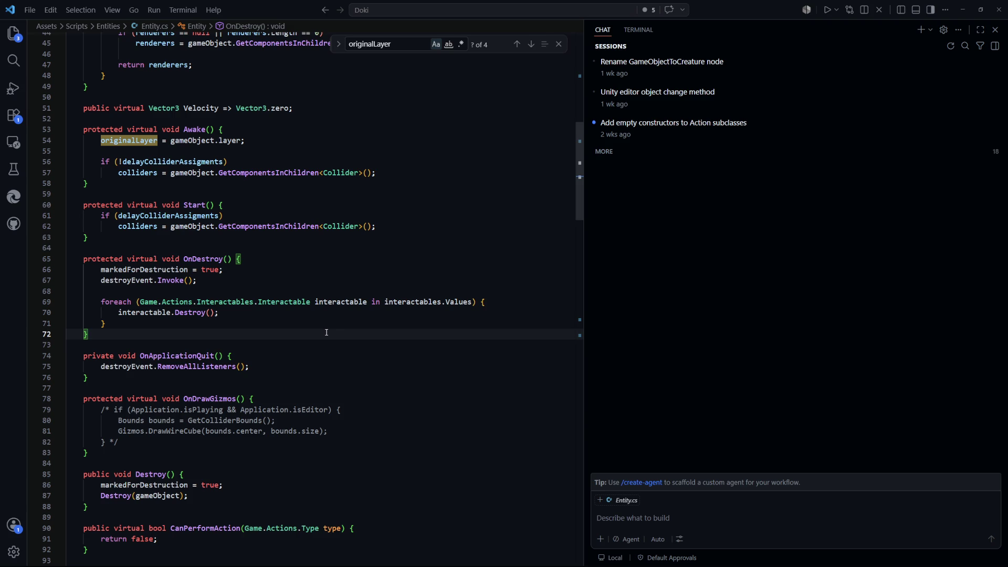
pyautogui.press('Return')
pyautogui.press('Return')
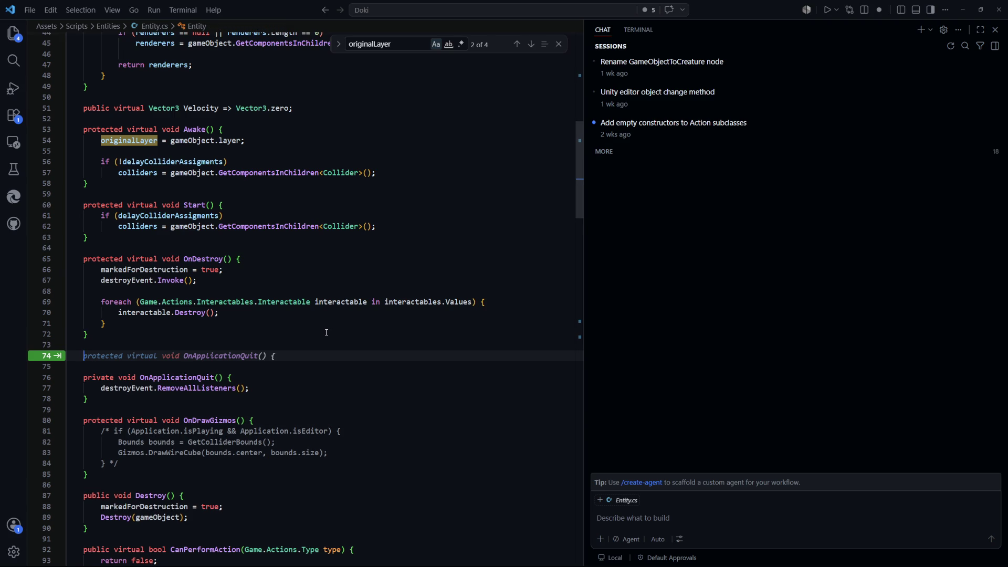
# Draft a protected void SetLayer(LayerMask layer) method after OnDestroy in Entity.cs
pyautogui.write('protected ')
pyautogui.write('voi')
pyautogui.press('BackSpace')
pyautogui.press('BackSpace')
pyautogui.write('oid ')
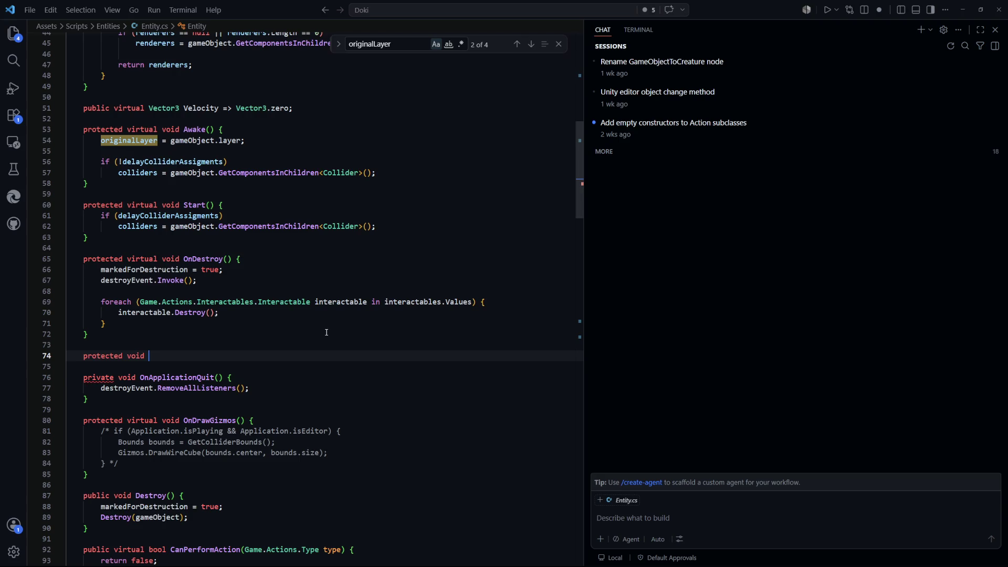
pyautogui.write('SetLayer(')
pyautogui.write('Layer layer)')
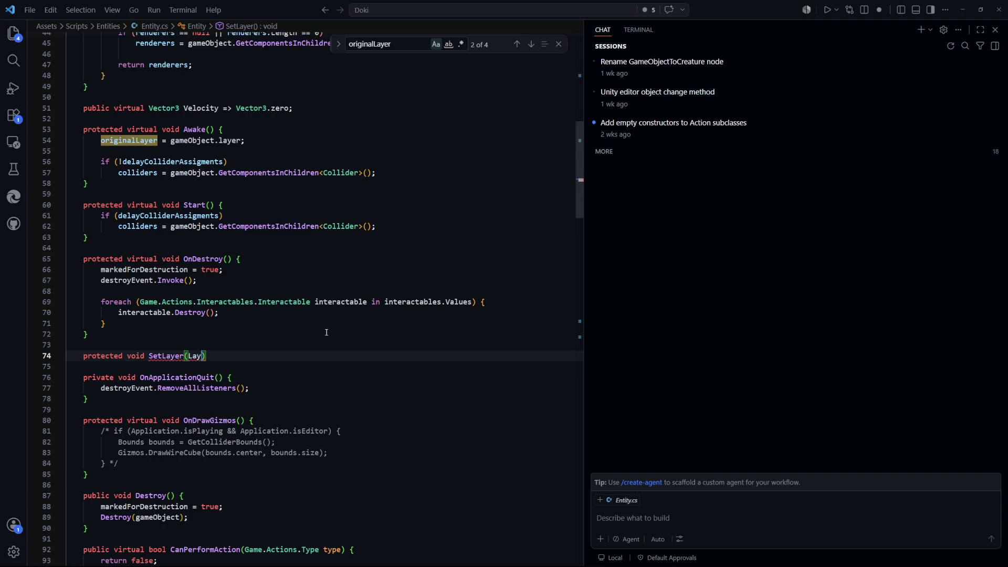
pyautogui.write(' {')
pyautogui.press('Return')
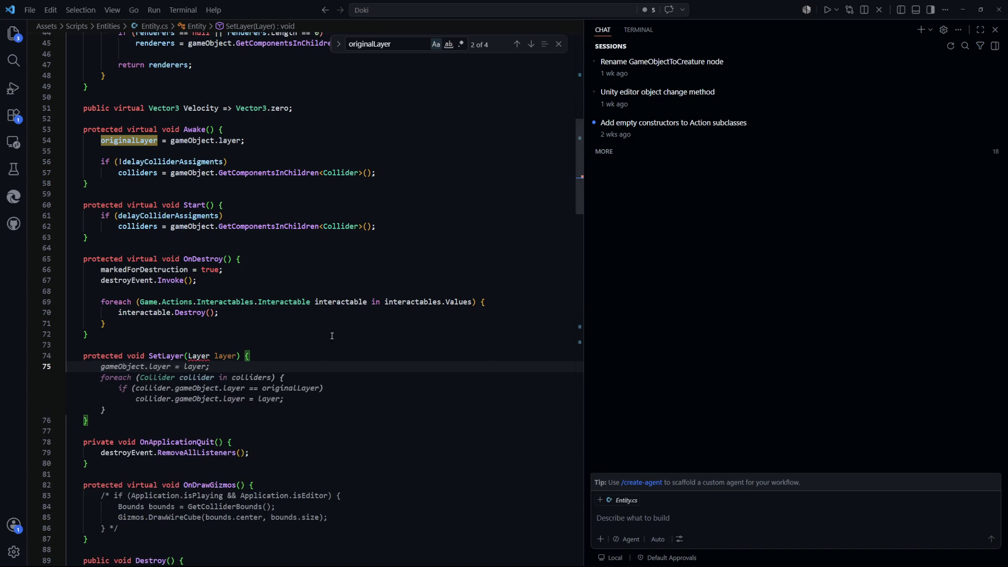
pyautogui.press('Escape')
pyautogui.doubleClick(199, 357)
pyautogui.write('LayerMask')
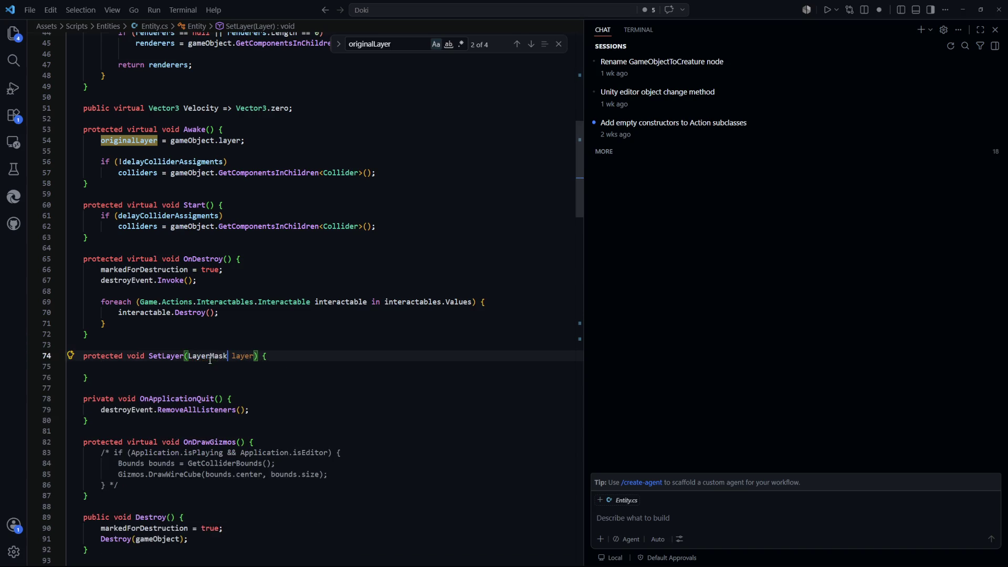
# Fill SetLayer's body with a gameObject.layer assignment and an originalLayer line
pyautogui.scroll(15, 298, 370)
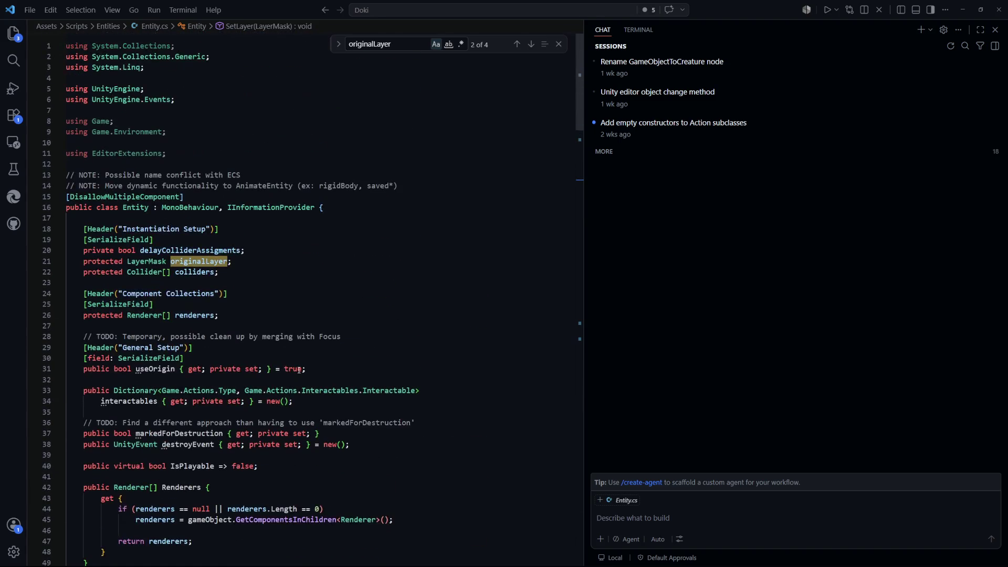
pyautogui.scroll(-15, 299, 370)
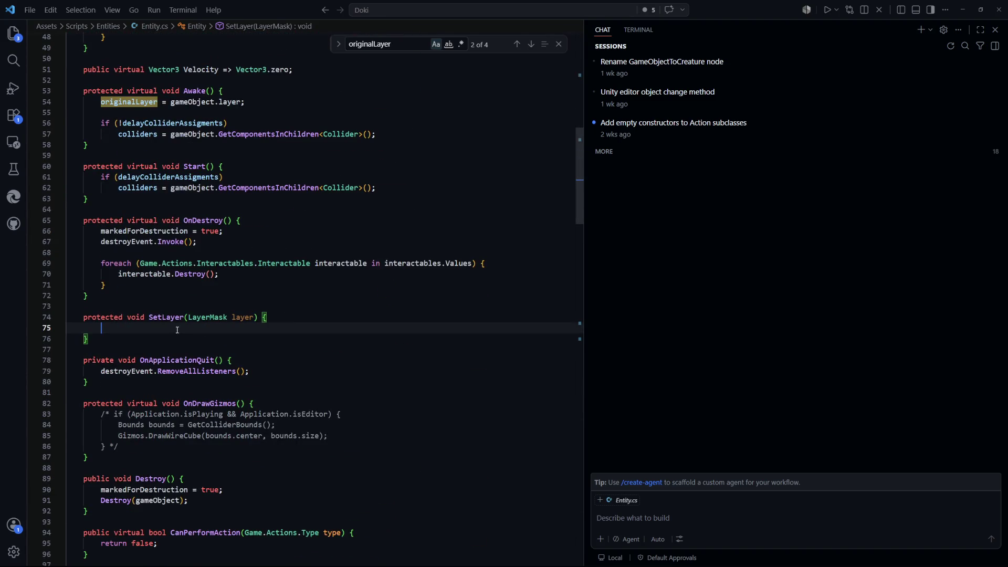
pyautogui.write('gameO')
pyautogui.press('Tab')
pyautogui.press('Return')
pyautogui.write('origina')
pyautogui.press('Tab')
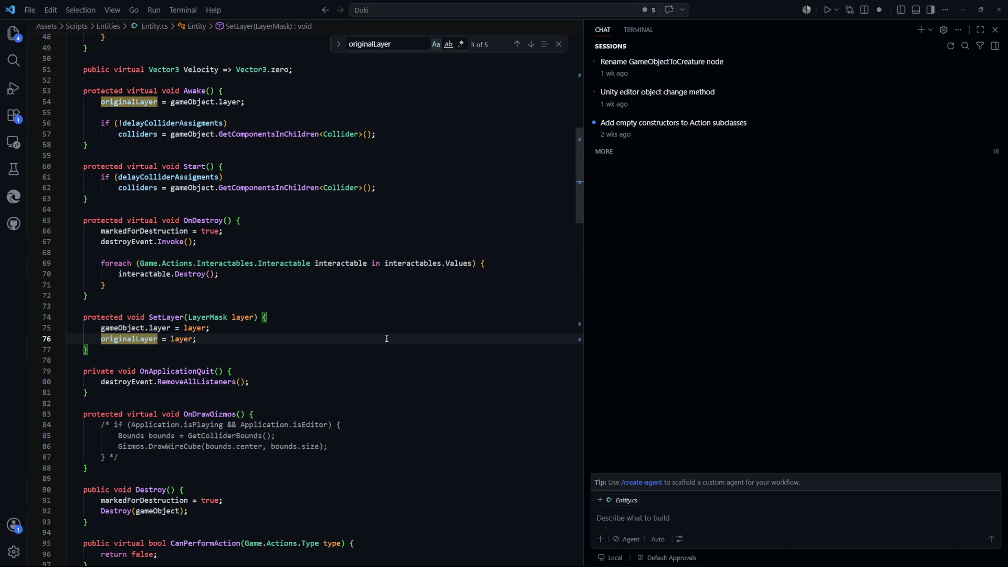
# Compare with the originalLayer assignment in Awake, then delete the whole SetLayer method
pyautogui.scroll(5, 315, 346)
pyautogui.click(319, 348)
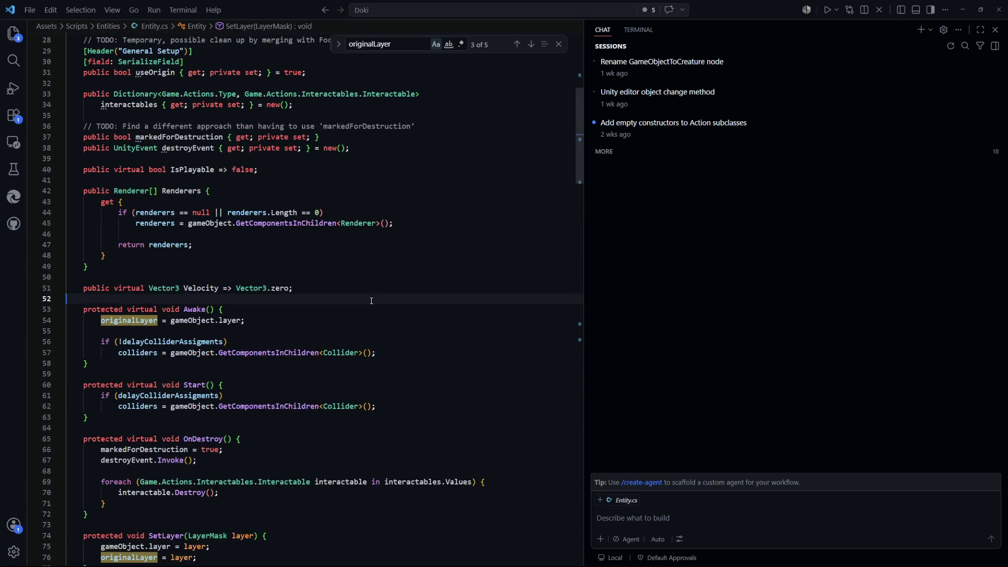
pyautogui.scroll(-4, 321, 348)
pyautogui.moveTo(324, 380)
pyautogui.mouseDown()
pyautogui.moveTo(315, 135)
pyautogui.moveTo(226, 186)
pyautogui.moveTo(324, 380)
pyautogui.mouseUp()
pyautogui.scroll(3, 280, 415)
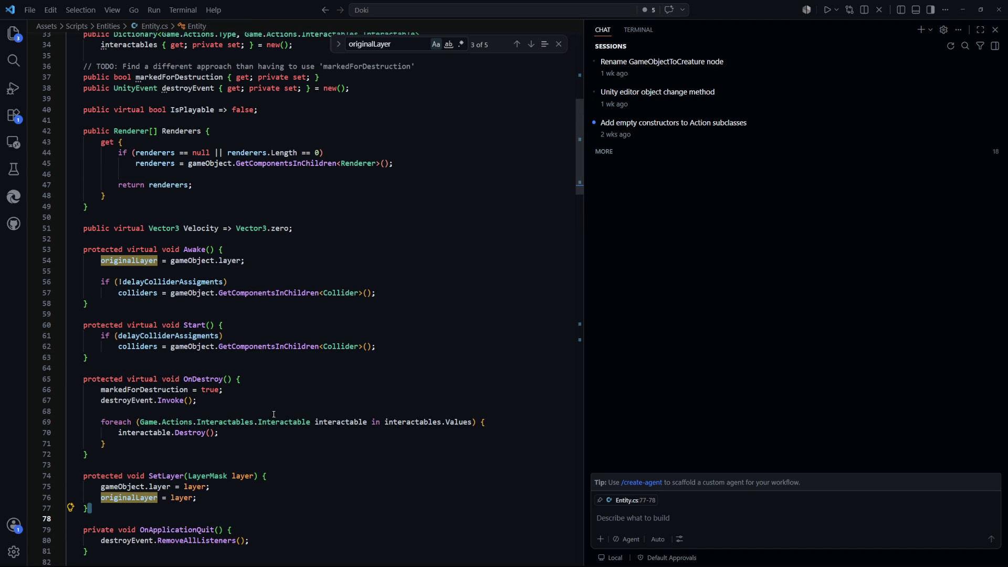
pyautogui.scroll(-2, 270, 412)
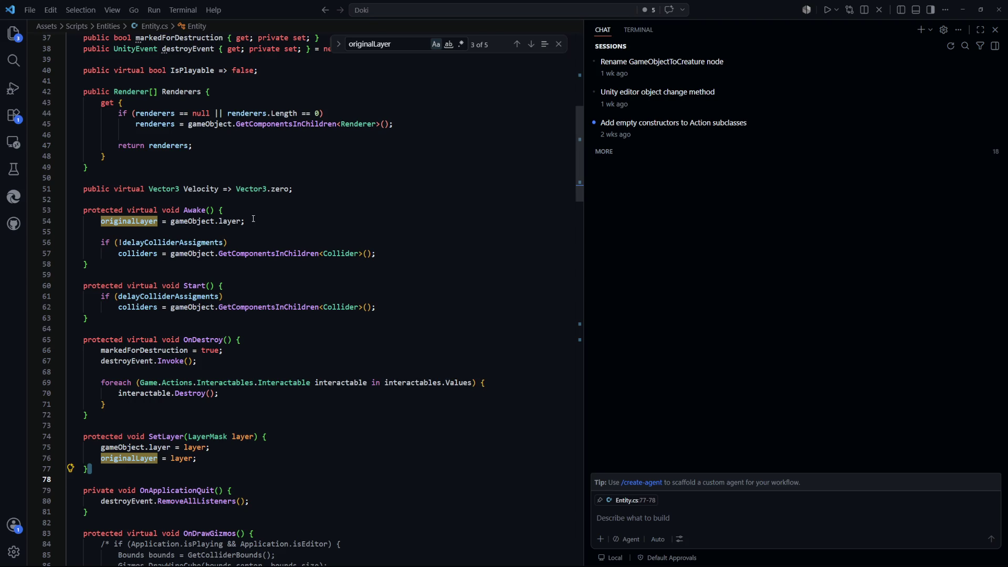
pyautogui.click(256, 222)
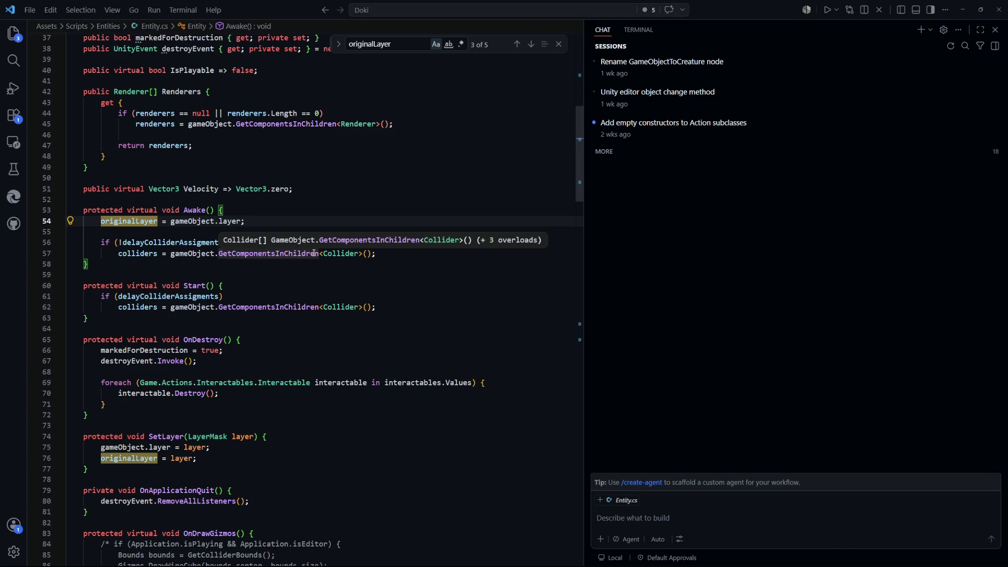
pyautogui.moveTo(137, 469); pyautogui.dragTo(135, 417)
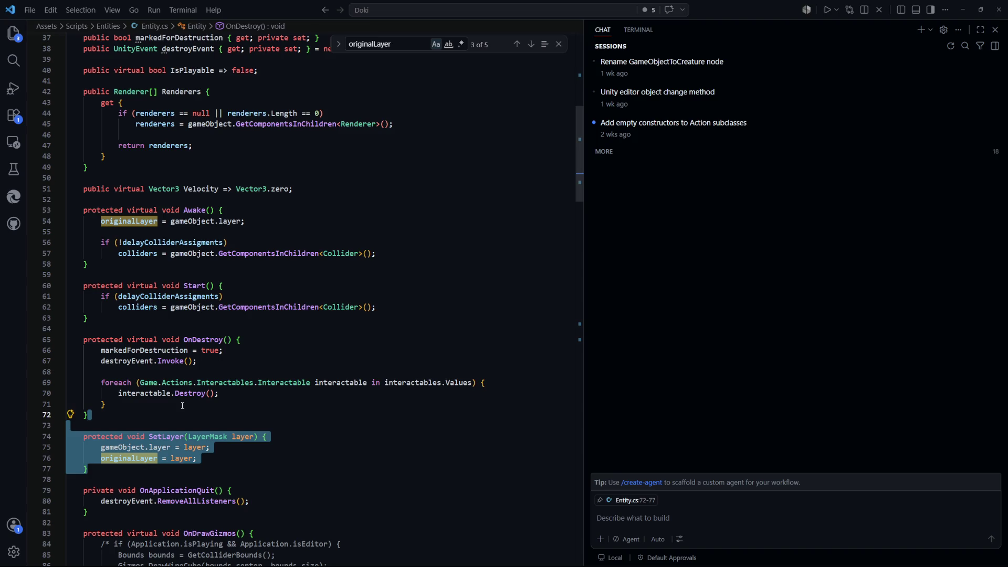
pyautogui.press('Delete')
# Step back through originalLayer matches to its declaration and switch to DynamicEntity.cs
pyautogui.hotkey('shift', 'F3')
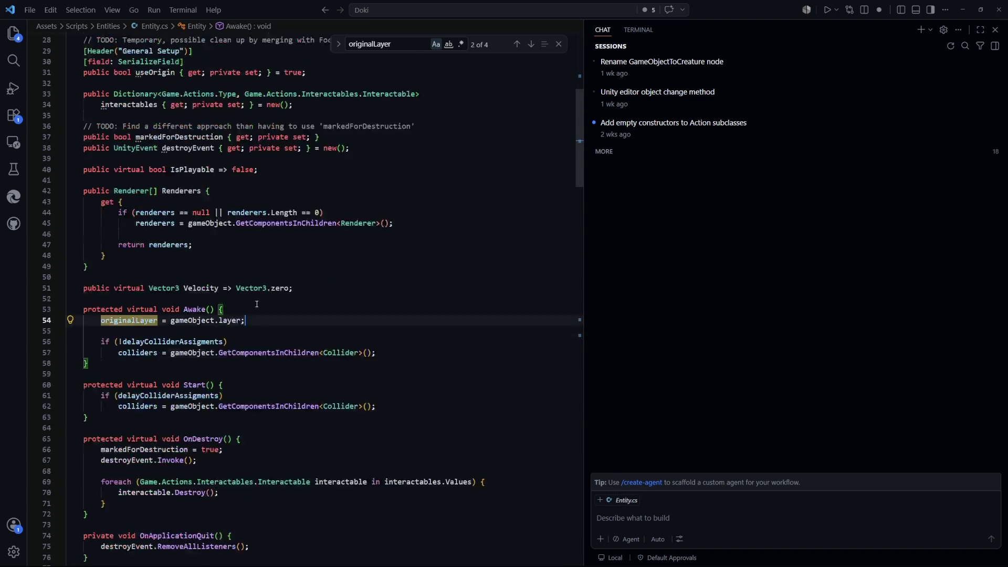
pyautogui.hotkey('shift', 'F3')
pyautogui.scroll(3, 251, 349)
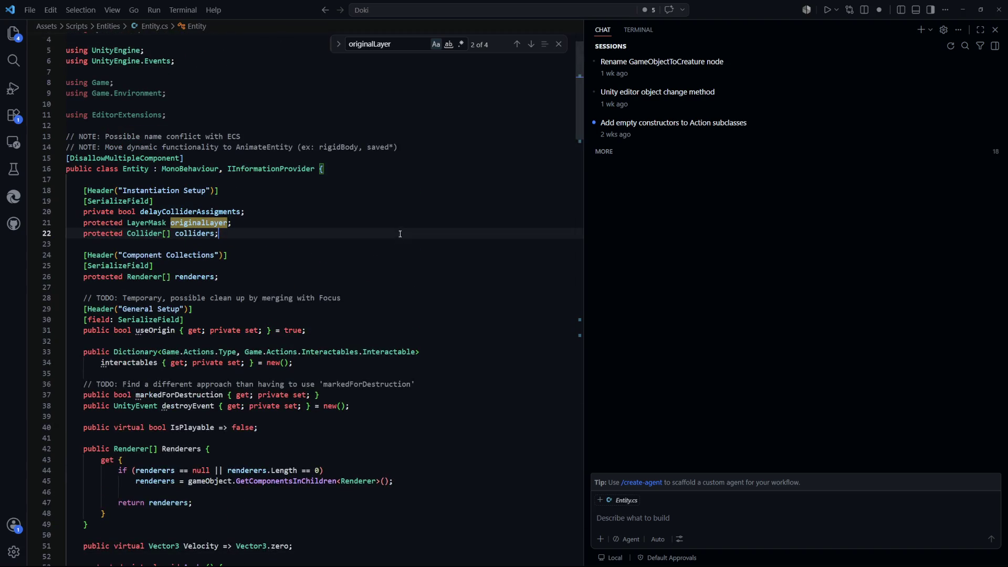
pyautogui.hotkey('ctrl', 'Tab')
pyautogui.click(362, 310)
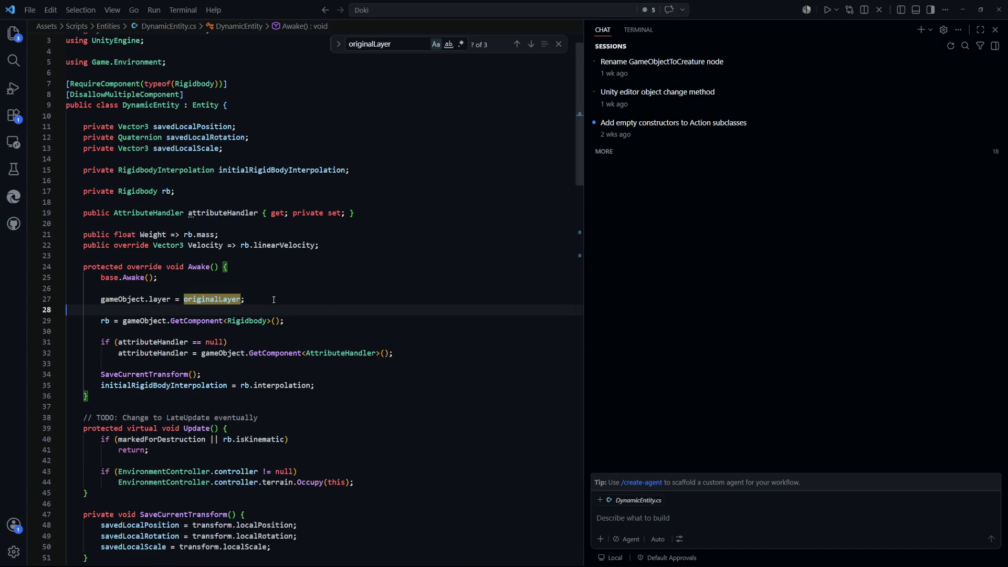
# Delete the gameObject.layer assignment from DynamicEntity's Awake, then open GameObjectInstantiatorEditorNode.cs
pyautogui.moveTo(271, 299); pyautogui.dragTo(275, 285)
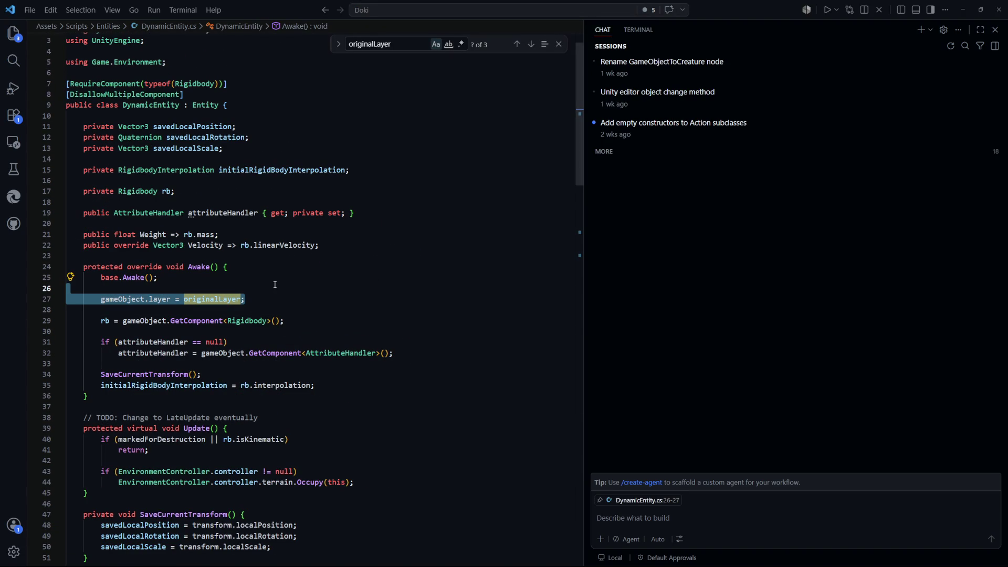
pyautogui.press('BackSpace')
pyautogui.press('BackSpace')
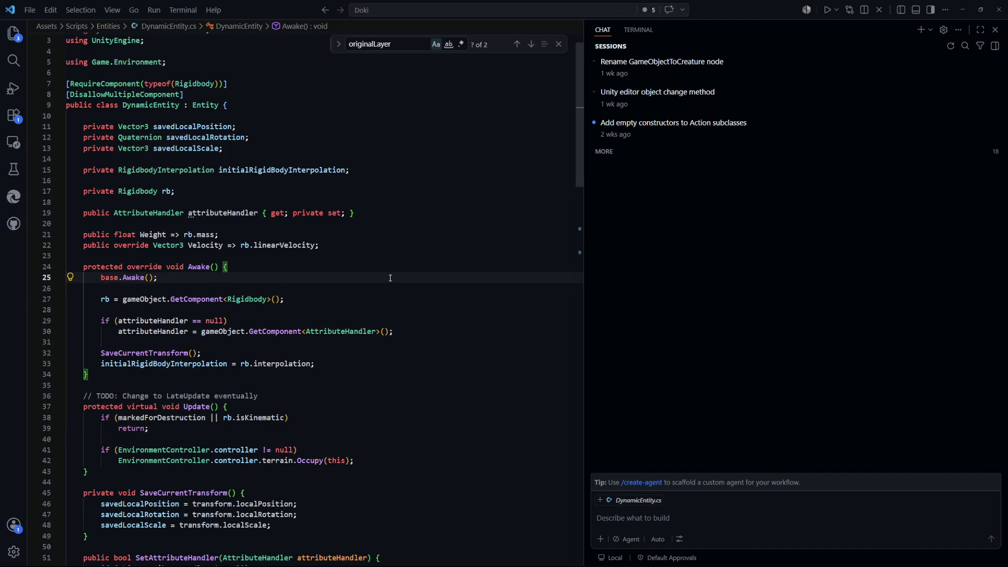
pyautogui.hotkey('ctrl', 'p')
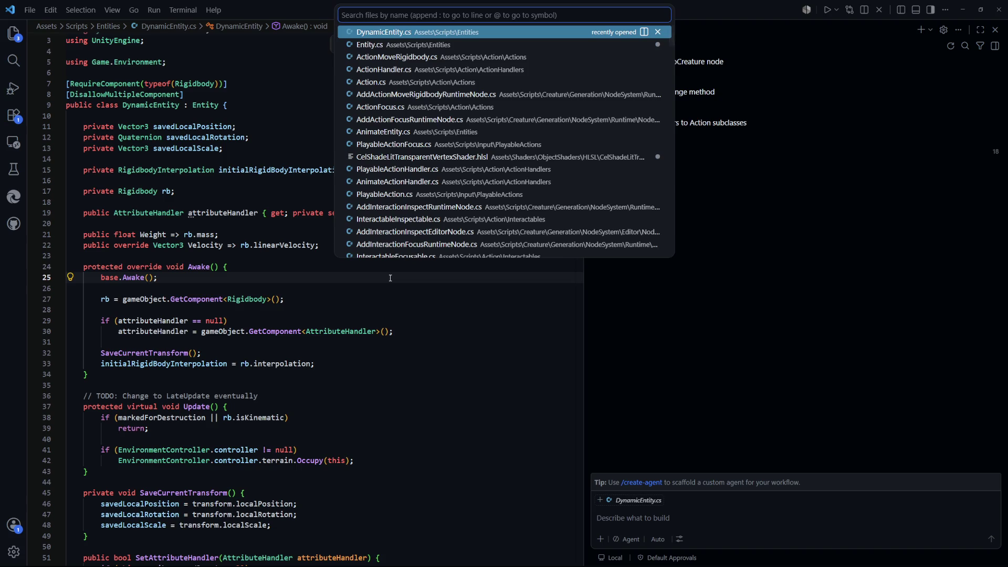
pyautogui.write('gameO')
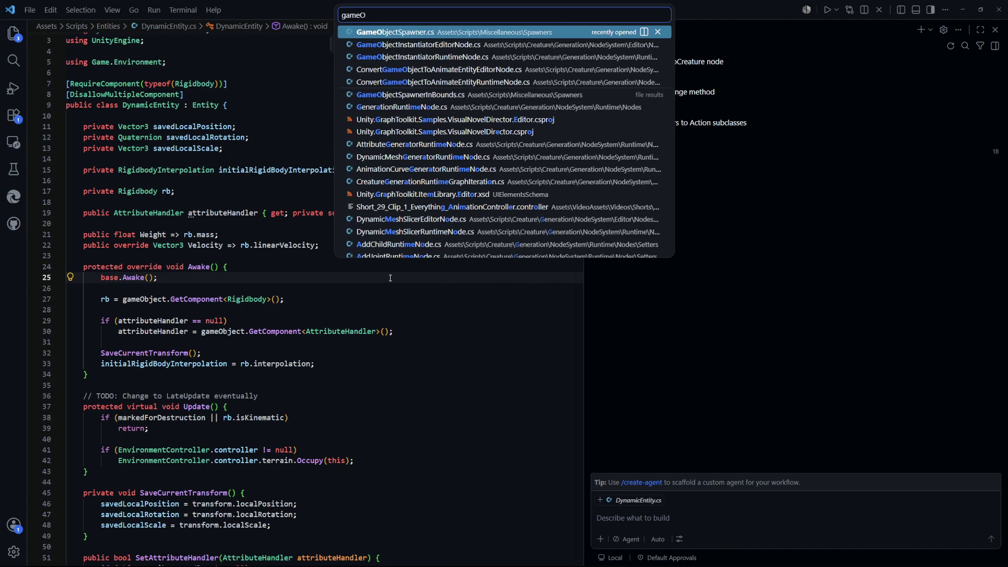
pyautogui.press('Down')
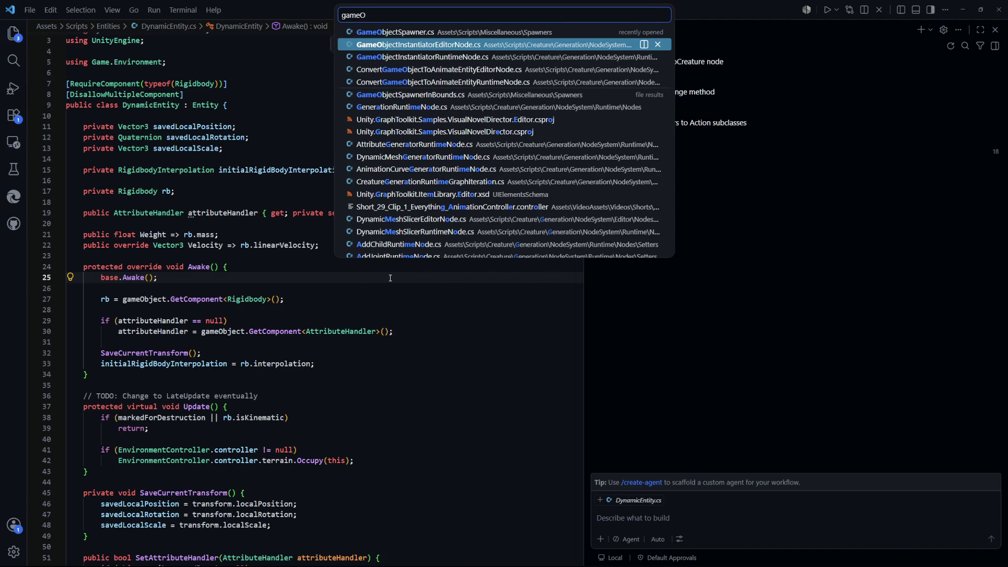
pyautogui.press('Return')
pyautogui.scroll(3, 219, 212)
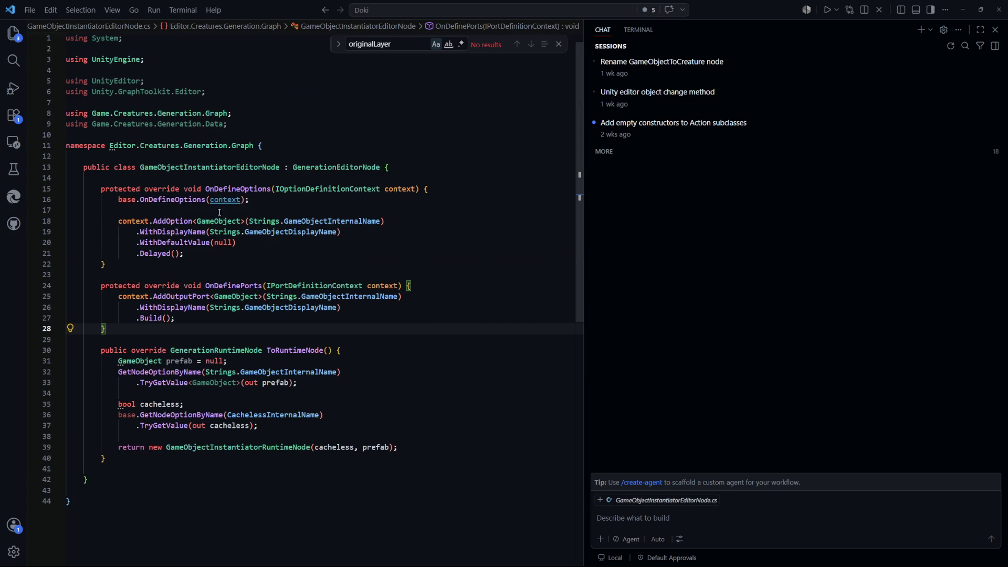
# Add a bool Cacheless option with default value false and .Delayed() in OnDefineOptions
pyautogui.press('Up')
pyautogui.press('Up')
pyautogui.press('Up')
pyautogui.scroll(1, 176, 246)
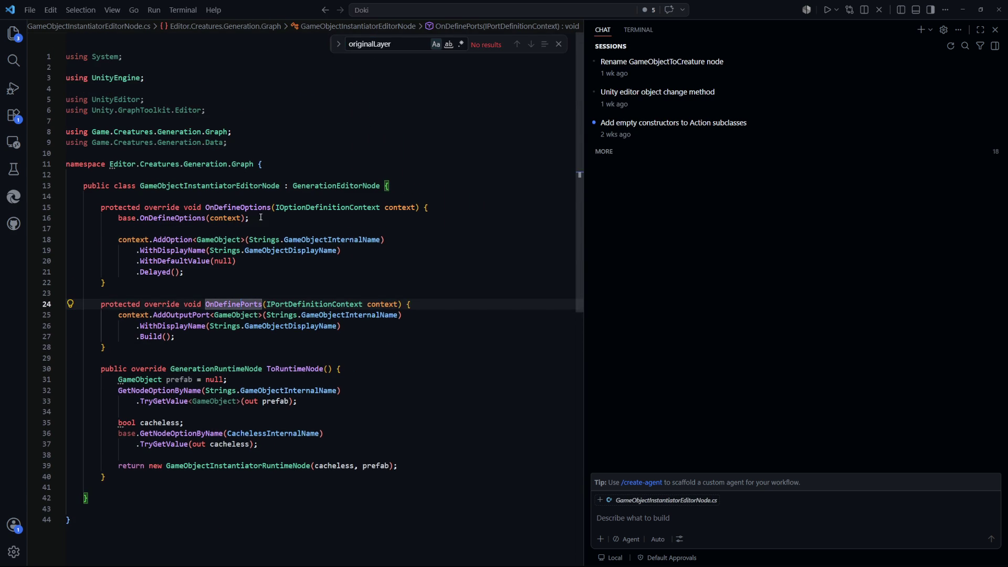
pyautogui.click(261, 217)
pyautogui.click(213, 273)
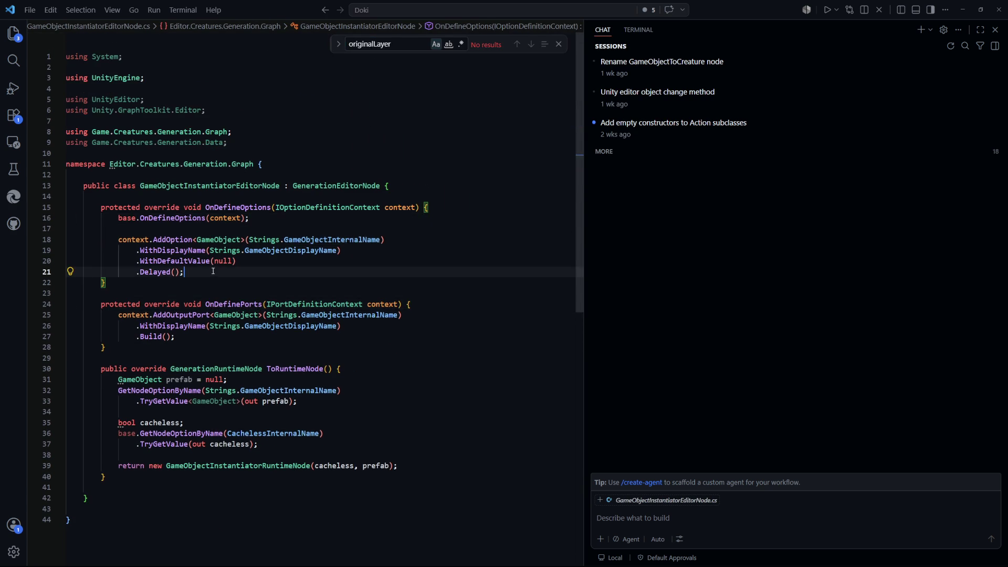
pyautogui.press('Return')
pyautogui.press('Return')
pyautogui.write('context.Add')
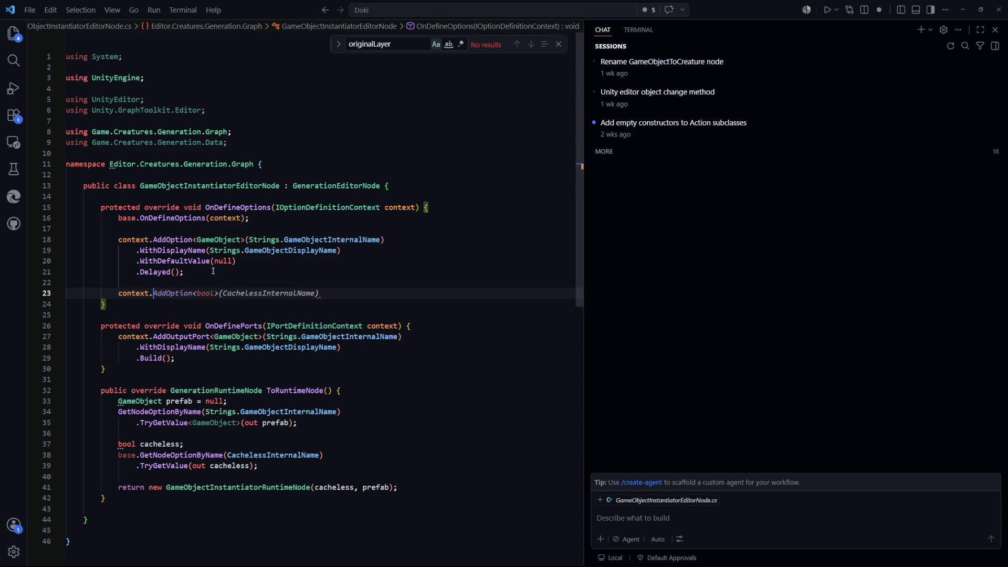
pyautogui.press('Tab')
pyautogui.press('Tab')
pyautogui.press('Return')
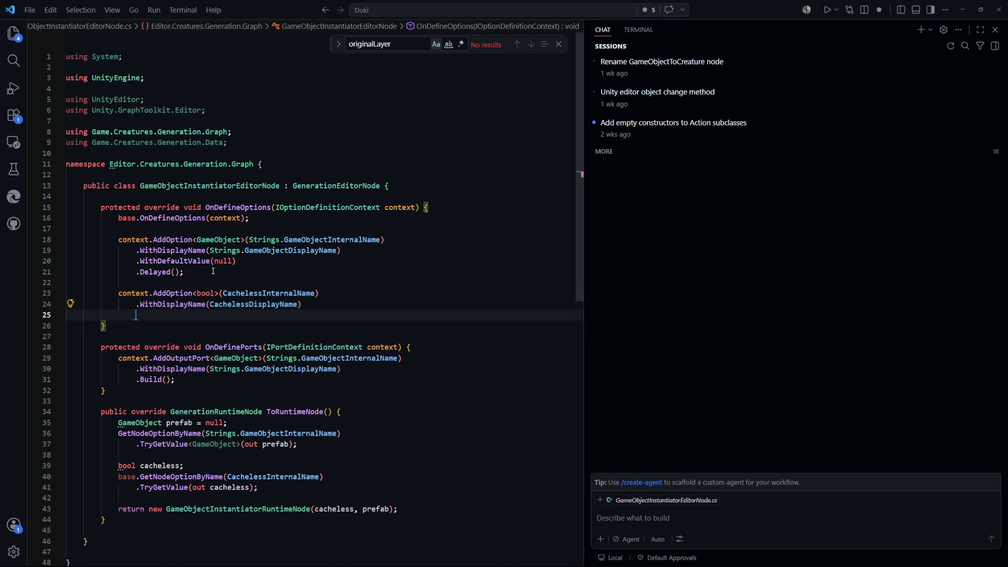
pyautogui.press('Tab')
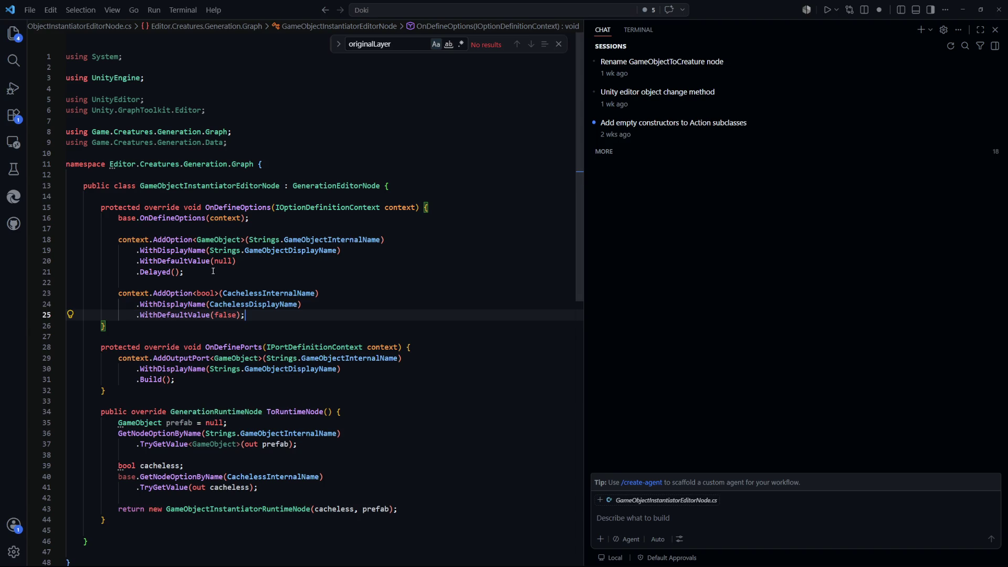
pyautogui.press('Return')
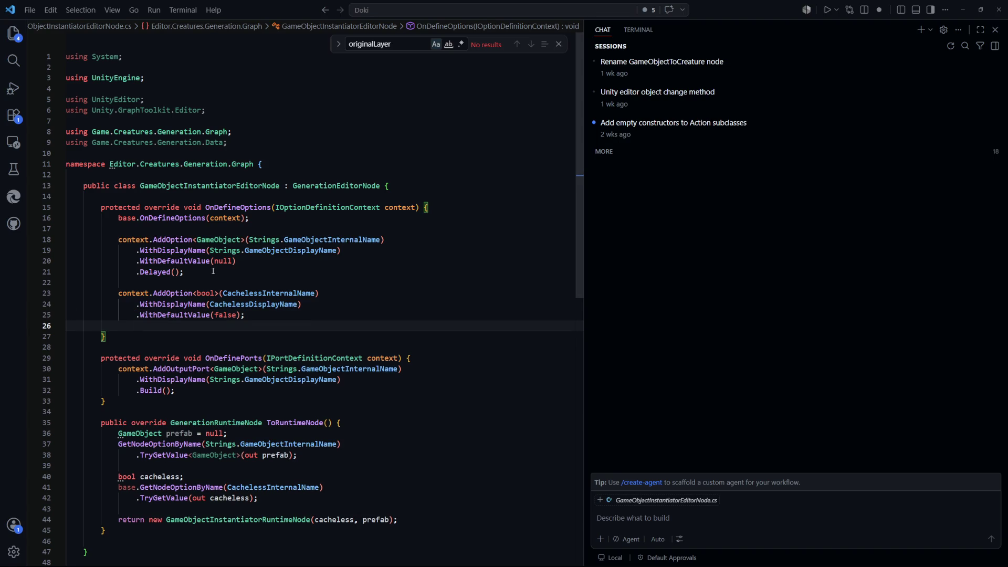
pyautogui.hotkey('ctrl', 'z')
pyautogui.press('Return')
pyautogui.write('.Delayed();')
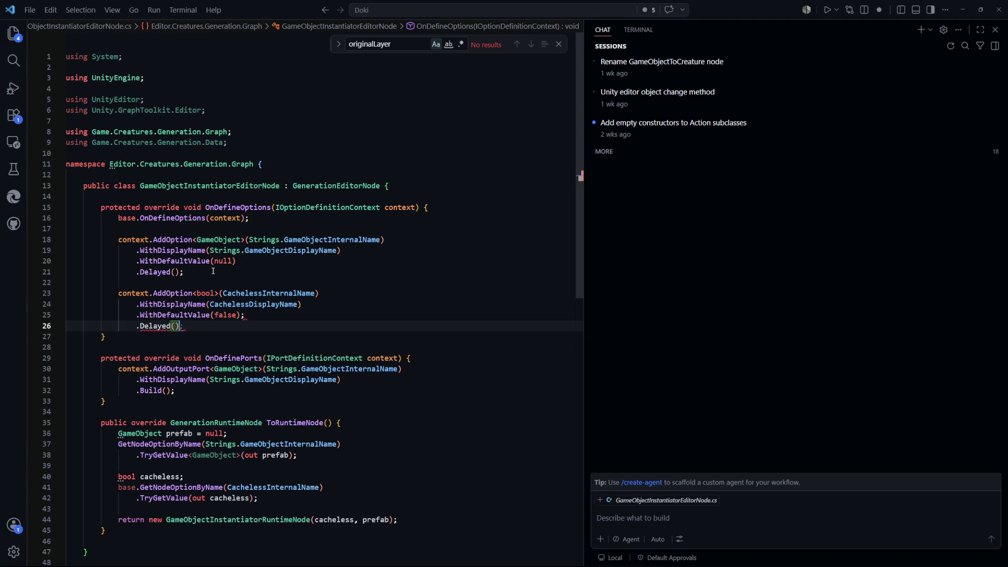
# Remove the stray semicolon after .WithDefaultValue(false) and go to the Strings class definition
pyautogui.click(277, 316)
pyautogui.press('BackSpace')
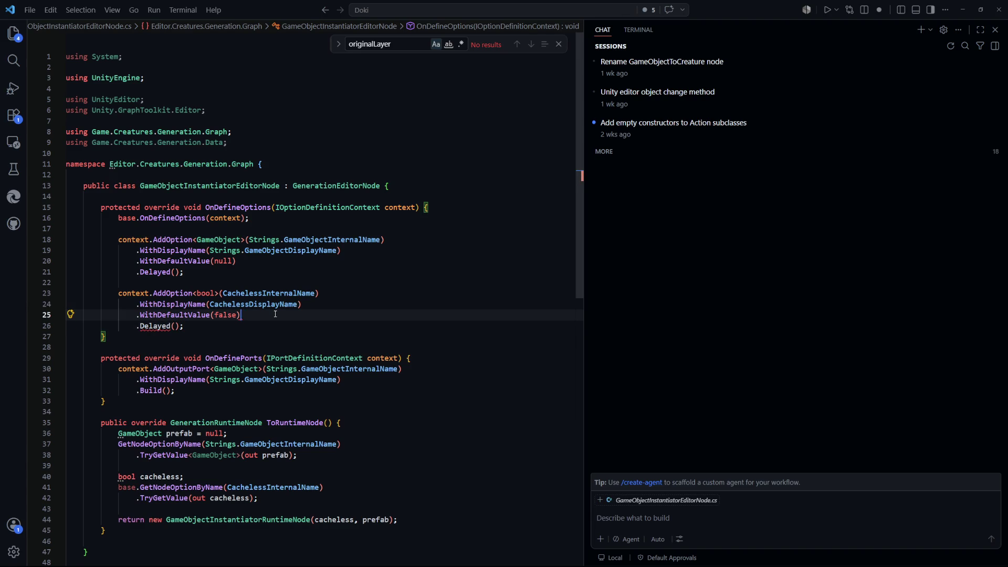
pyautogui.press('Up')
pyautogui.press('Up')
pyautogui.press('Up')
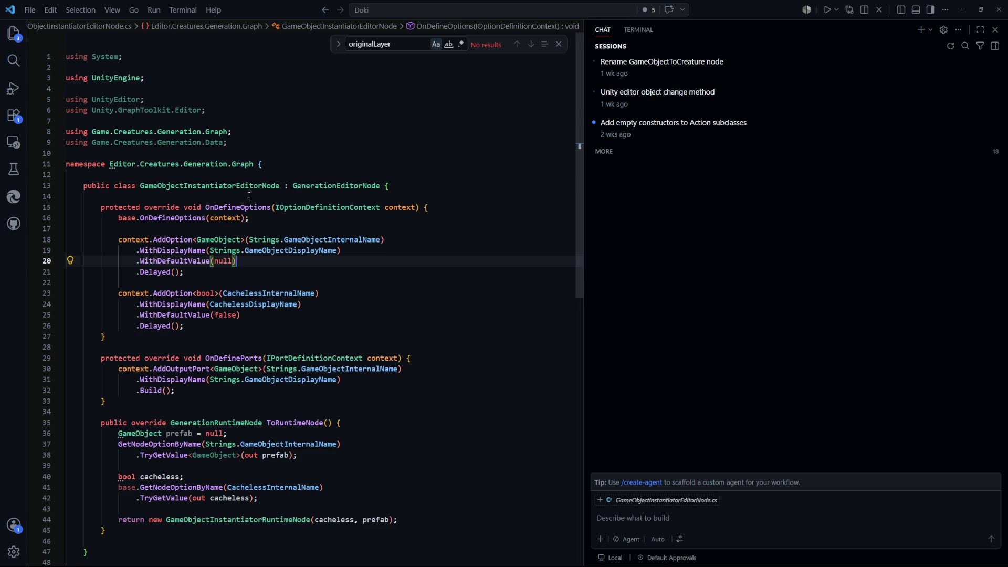
pyautogui.click(322, 195)
pyautogui.click(257, 239)
pyautogui.press('F12')
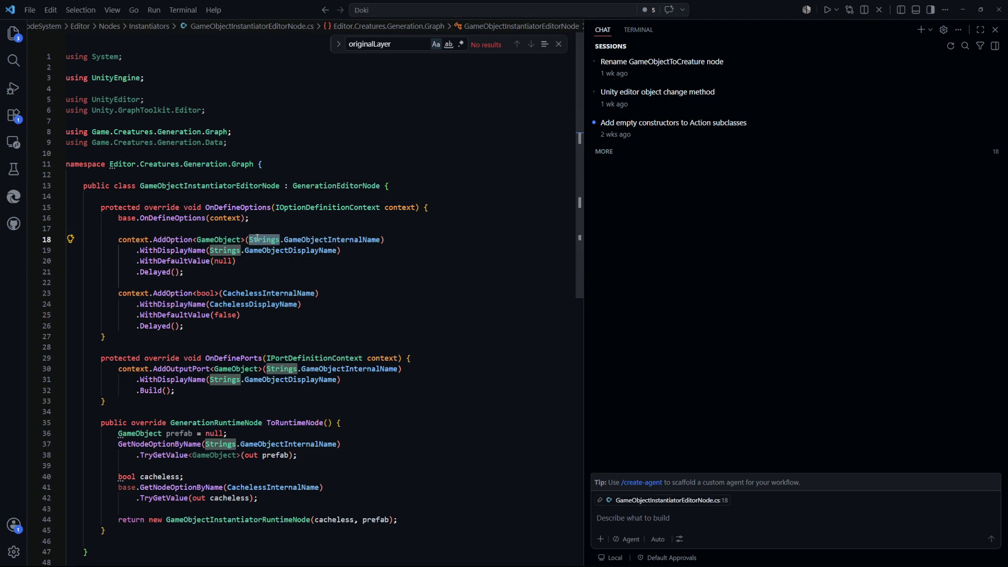
pyautogui.scroll(-2, 257, 238)
# Insert LayerInternalName and LayerDisplayName constants, both "Layer", below the GameObject names in Strings
pyautogui.scroll(3, 284, 184)
pyautogui.click(306, 125)
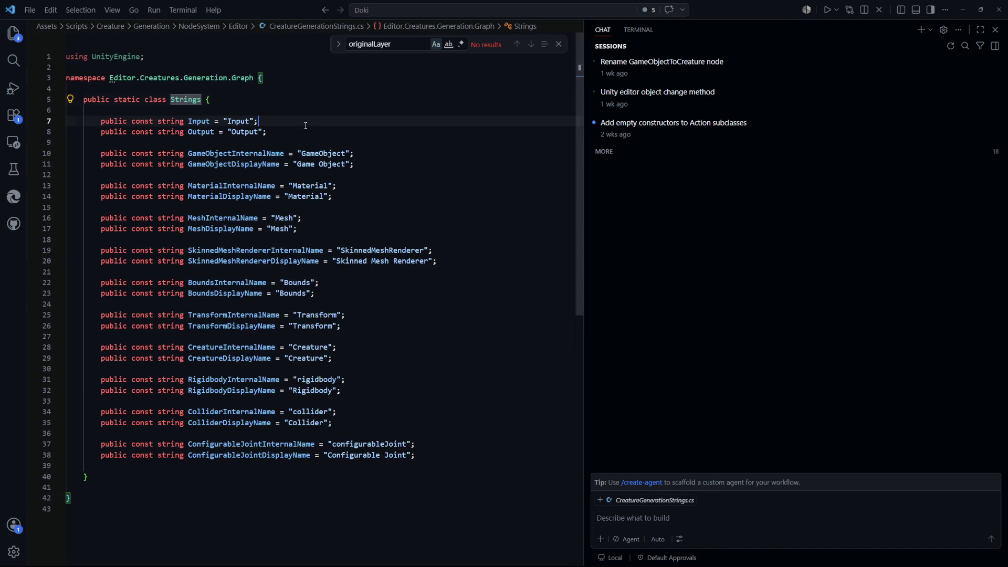
pyautogui.scroll(-1, 296, 181)
pyautogui.click(392, 145)
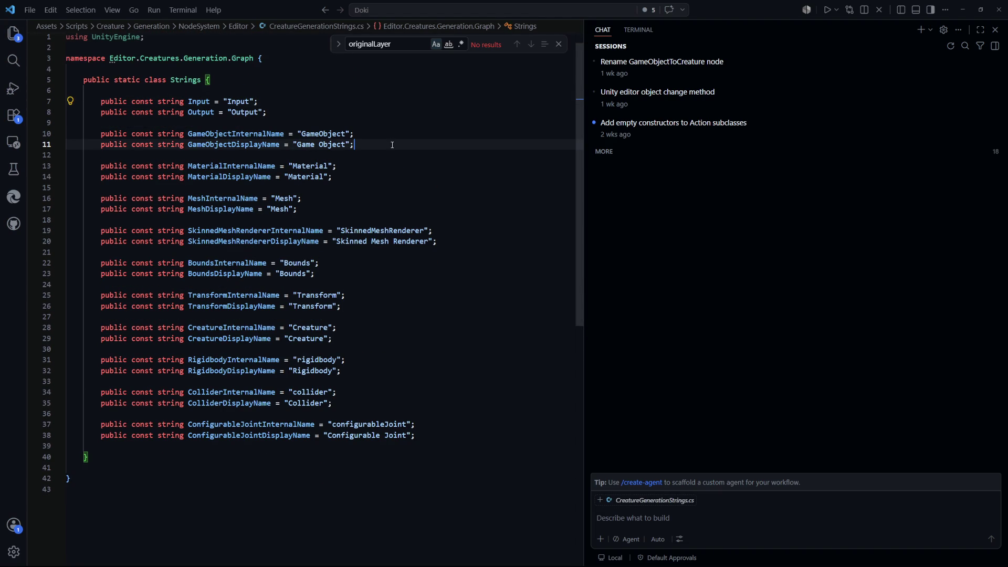
pyautogui.press('Return')
pyautogui.press('Return')
pyautogui.write('pub')
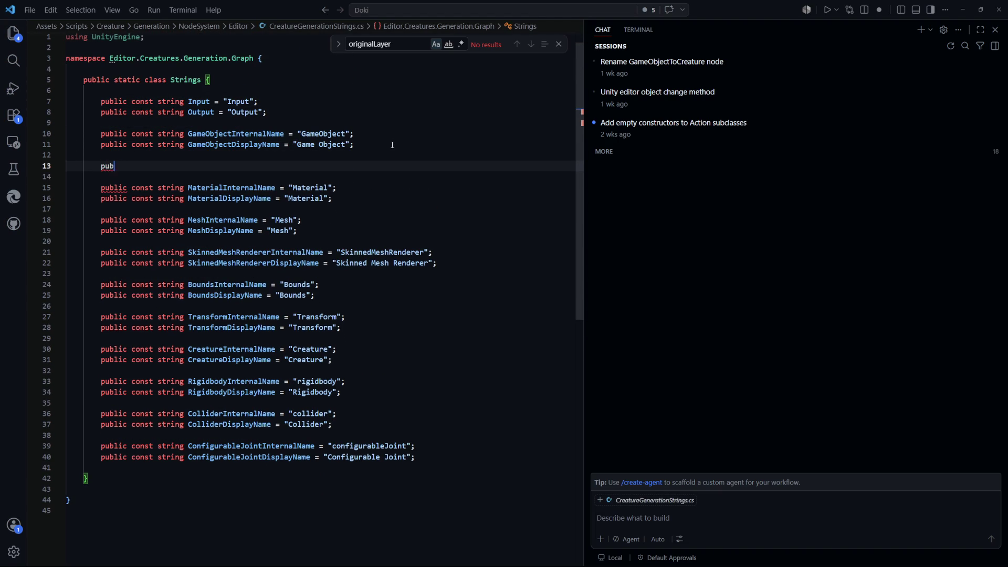
pyautogui.write('lic const string L')
pyautogui.write('ayerInternalName')
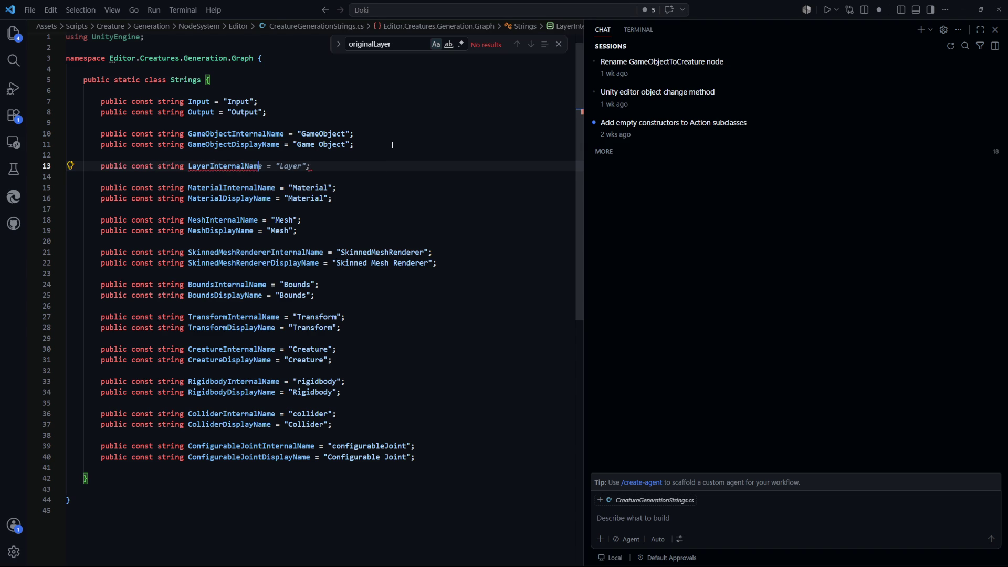
pyautogui.press('Tab')
pyautogui.press('Return')
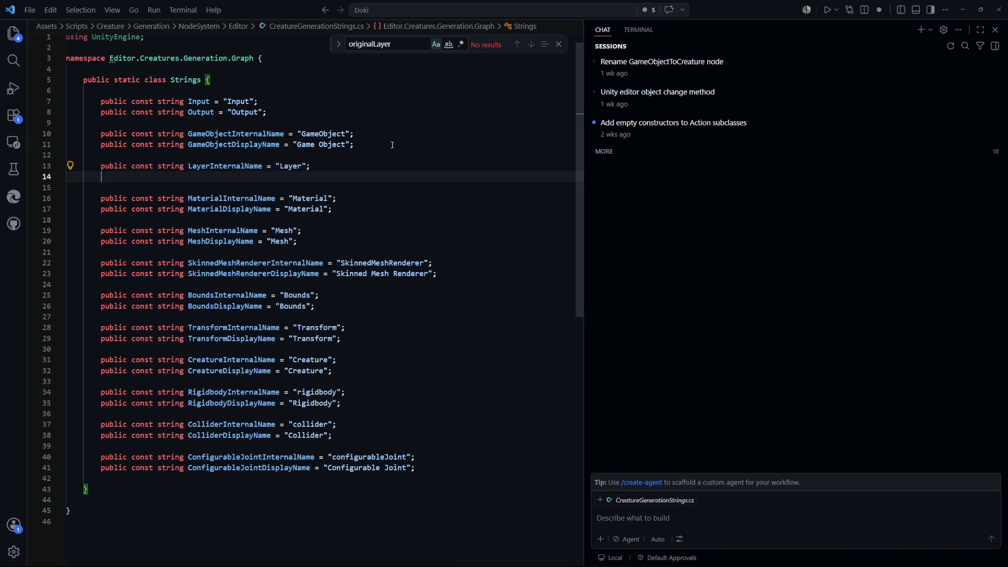
pyautogui.press('Tab')
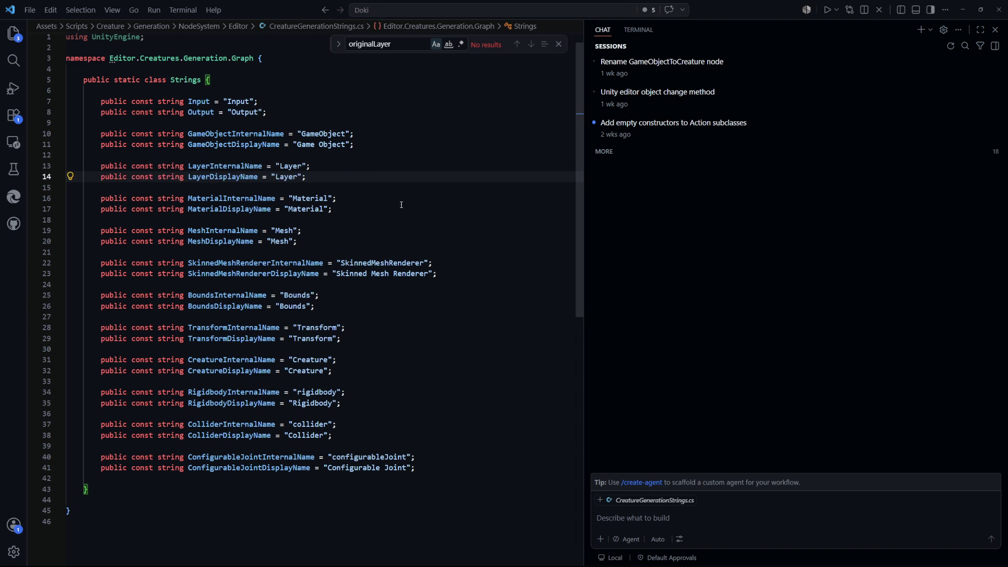
pyautogui.click(393, 199)
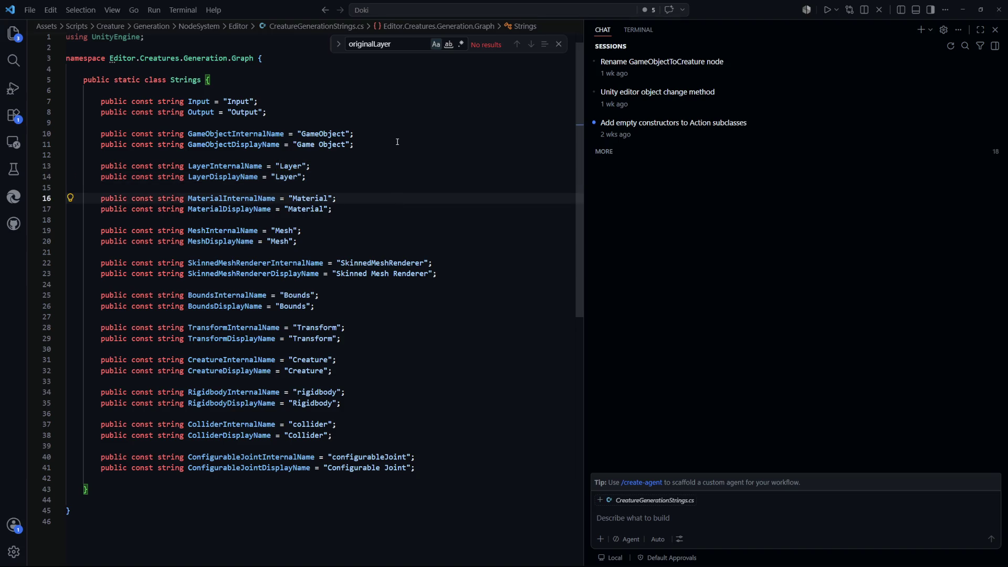
pyautogui.hotkey('alt', 'Left')
pyautogui.scroll(-1, 211, 253)
# Change the second option to a LayerMask using the Strings Layer names with default 0
pyautogui.click(211, 252)
pyautogui.write('LayerMask')
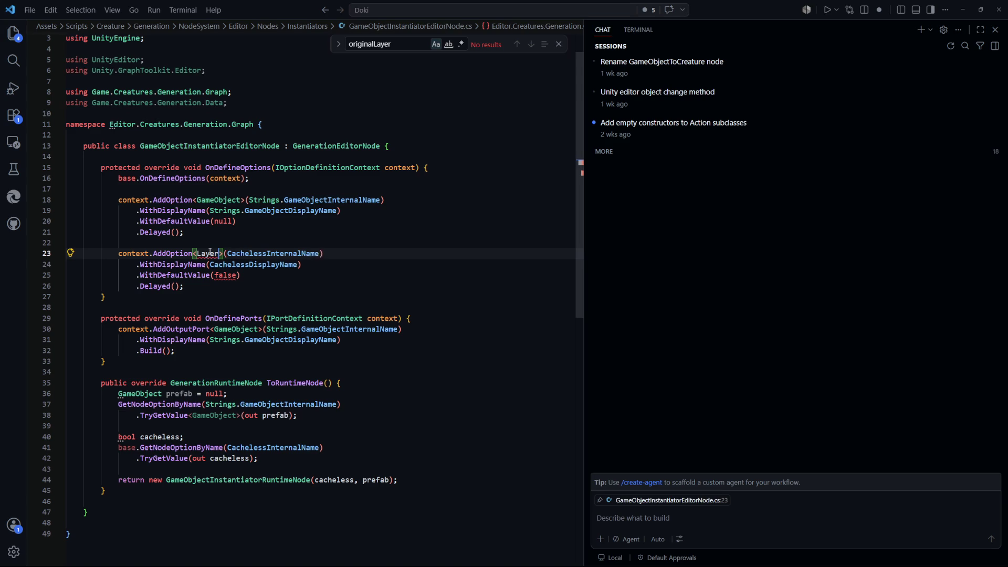
pyautogui.press('Tab')
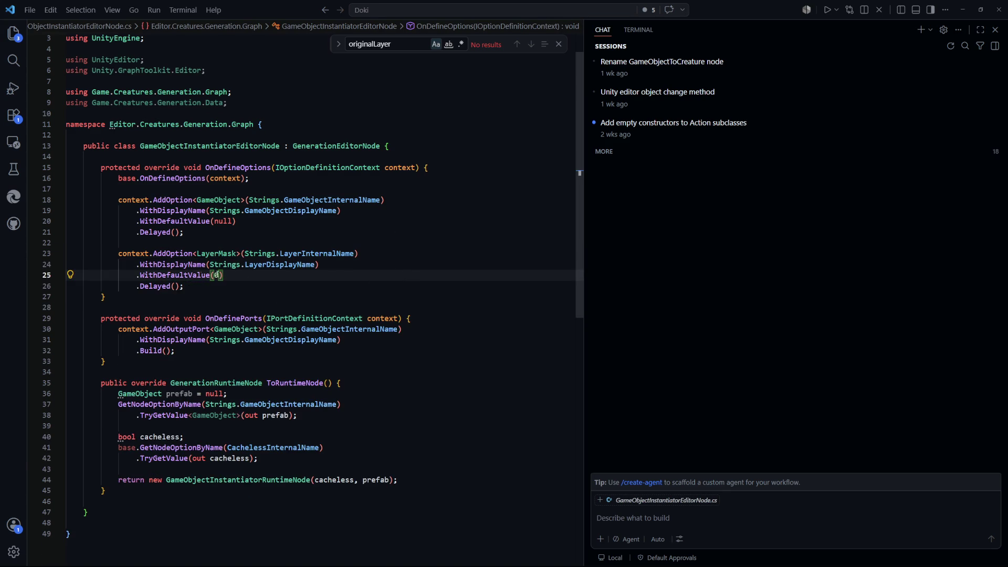
pyautogui.press('Down')
pyautogui.scroll(-3, 223, 223)
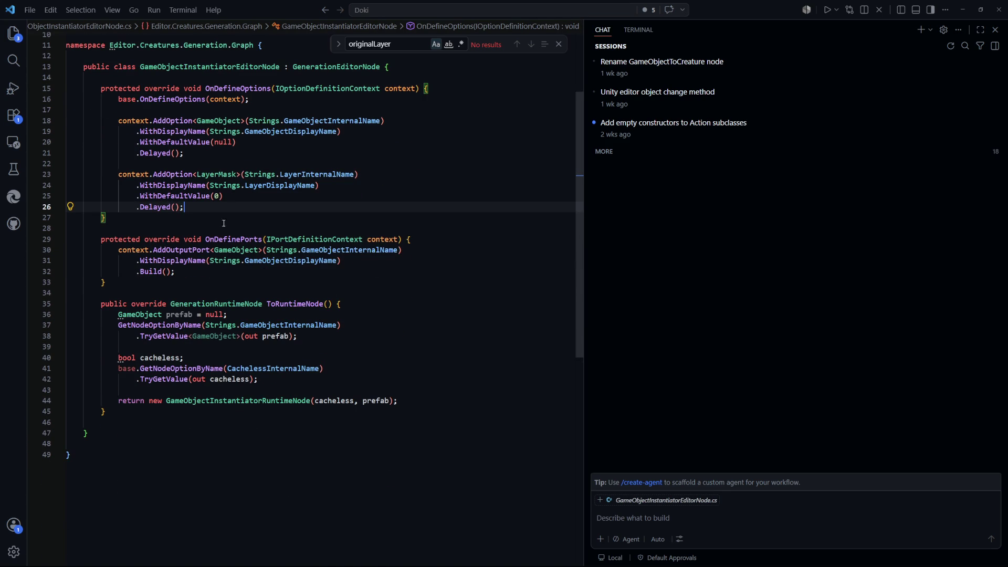
pyautogui.scroll(-1, 304, 348)
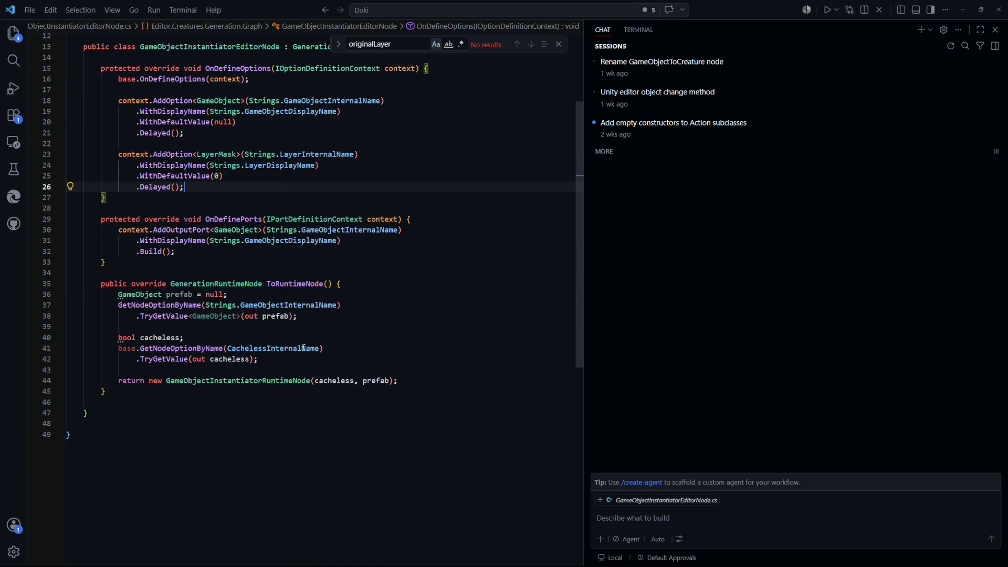
# Read the Layer option into a LayerMask layer in ToRuntimeNode and pass it to the runtime node
pyautogui.click(285, 356)
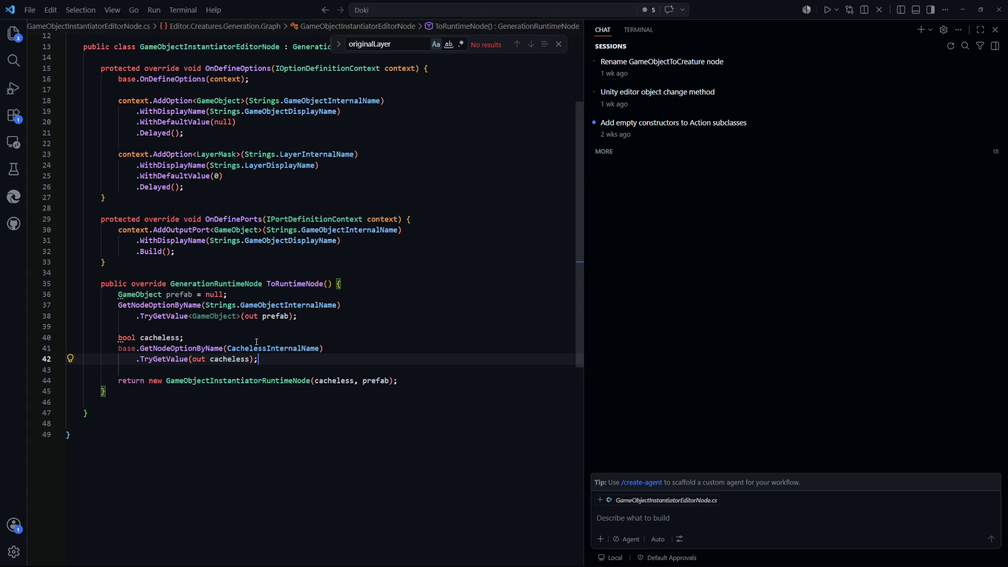
pyautogui.scroll(-2, 233, 339)
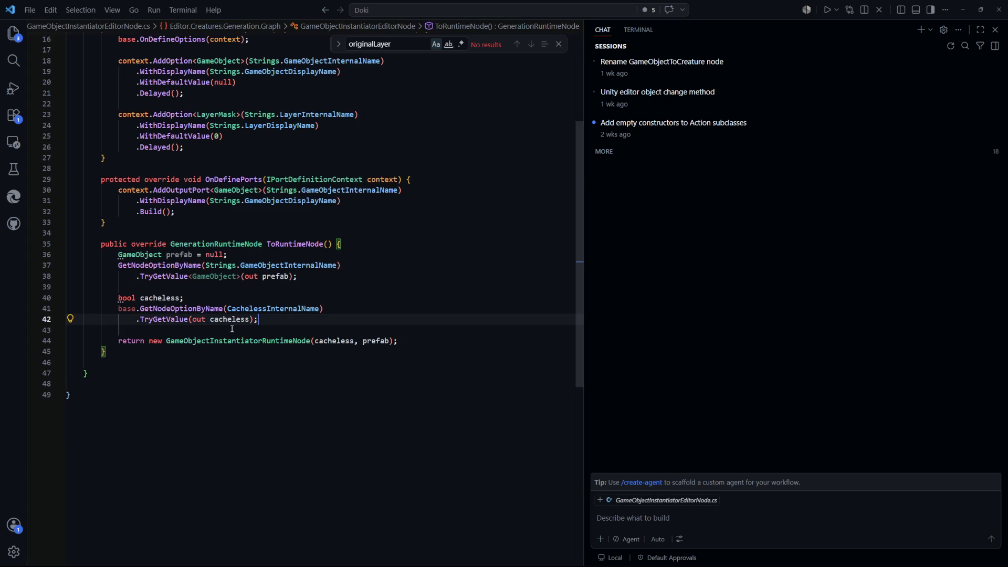
pyautogui.scroll(2, 274, 277)
pyautogui.click(315, 314)
pyautogui.press('Return')
pyautogui.press('Return')
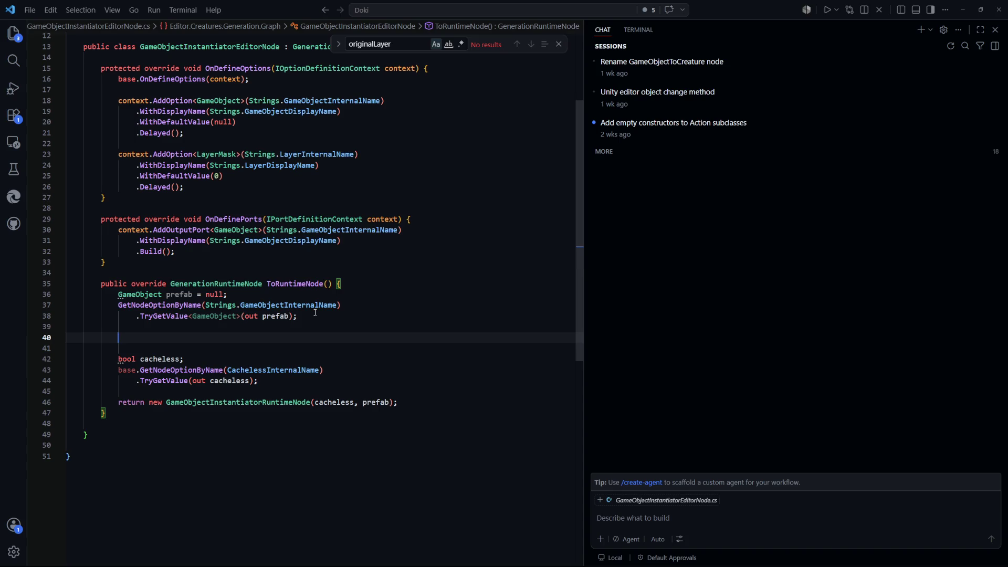
pyautogui.press('Tab')
pyautogui.press('Tab')
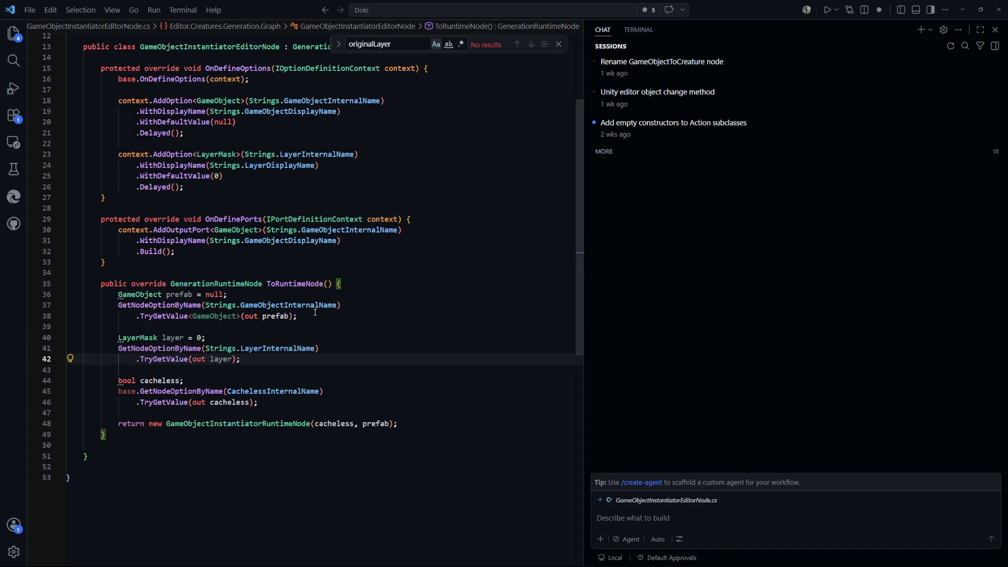
pyautogui.scroll(-2, 350, 344)
pyautogui.press('Down')
pyautogui.scroll(-2, 362, 315)
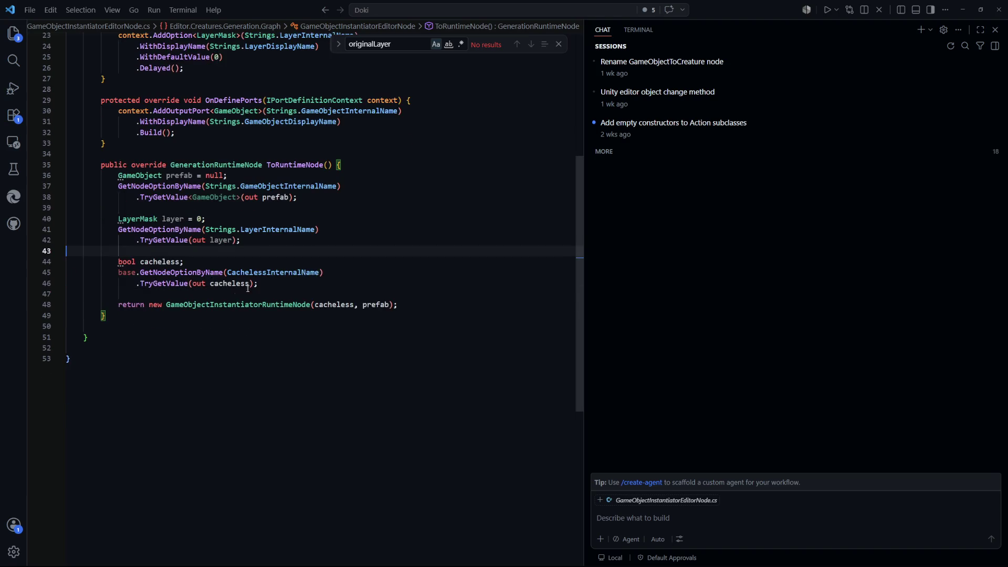
pyautogui.press('Tab')
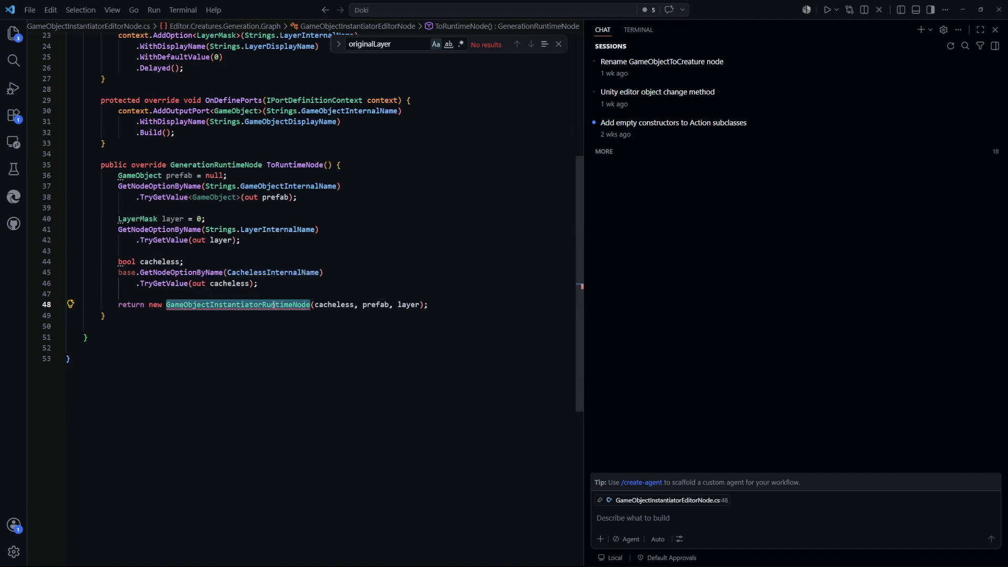
# Give GameObjectInstantiatorRuntimeNode a serialized LayerMask layer field set through a wrapped constructor parameter
pyautogui.keyDown('ctrl'); pyautogui.click(274, 305); pyautogui.keyUp('ctrl')
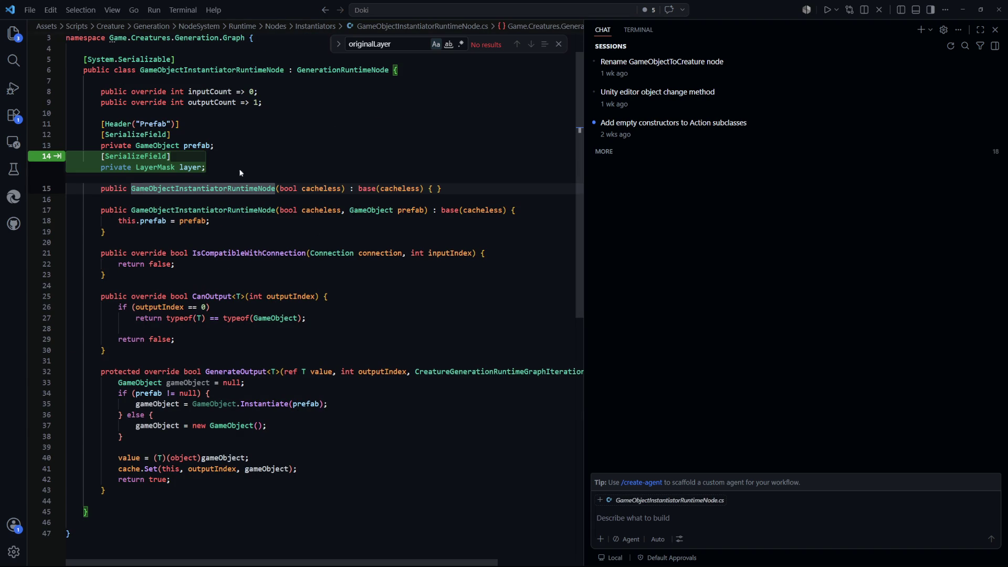
pyautogui.press('Tab')
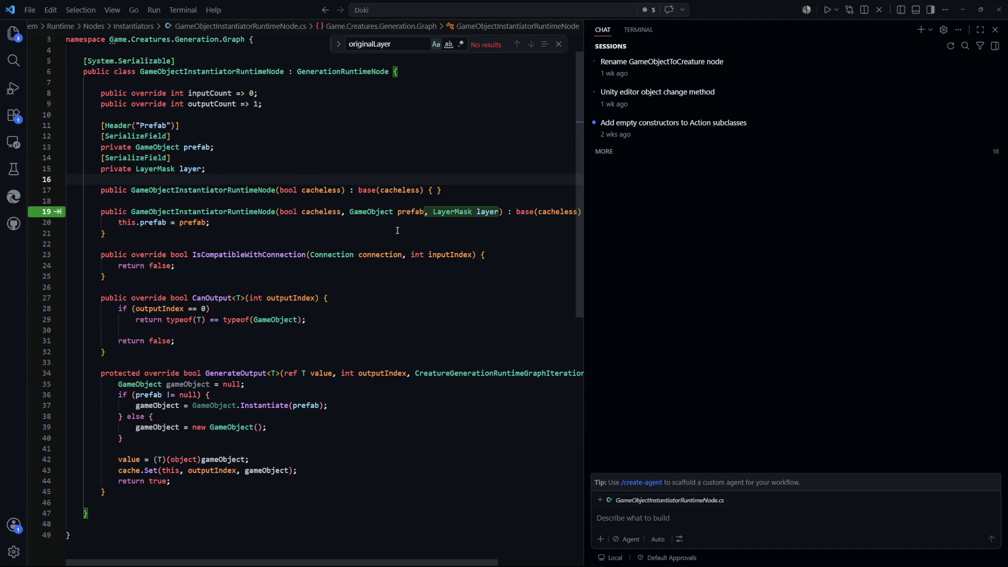
pyautogui.press('Tab')
pyautogui.press('Tab')
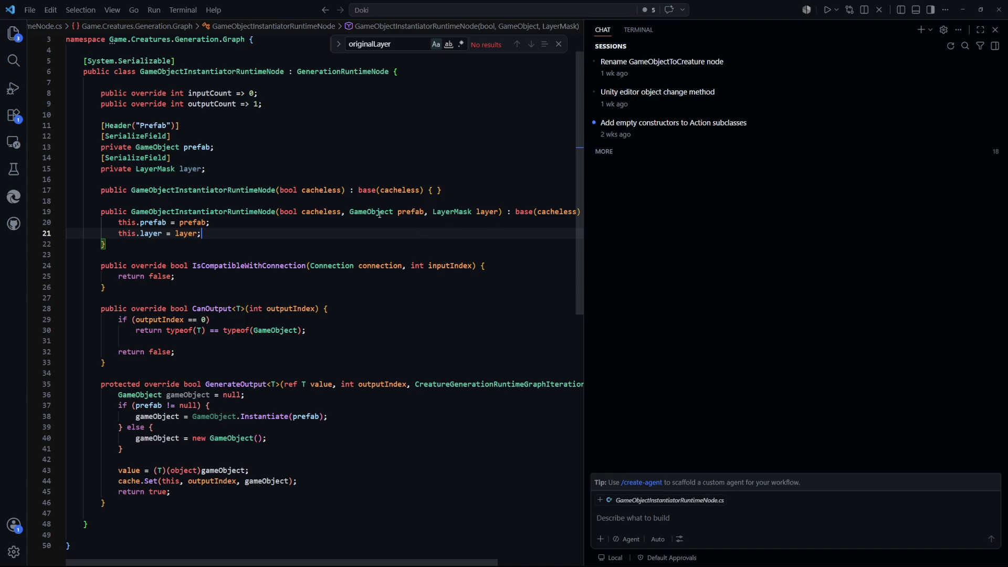
pyautogui.click(427, 213)
pyautogui.press('Return')
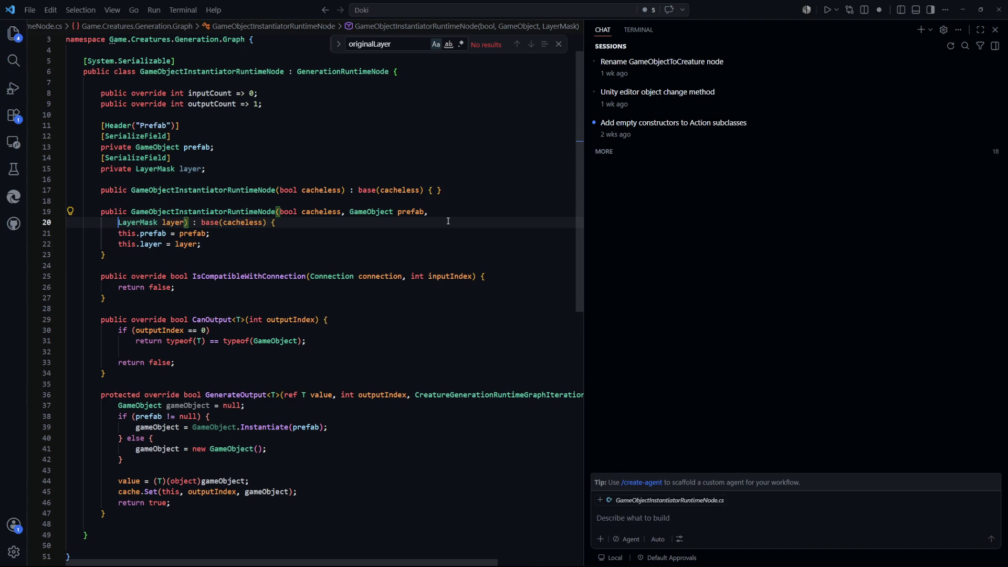
pyautogui.click(400, 319)
pyautogui.scroll(-2, 325, 228)
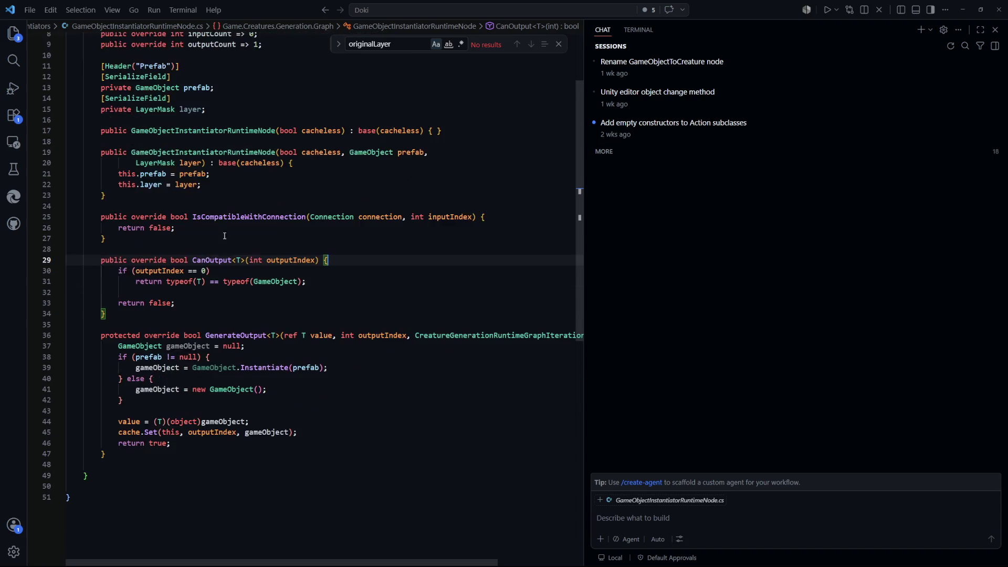
pyautogui.scroll(3, 325, 228)
pyautogui.click(324, 208)
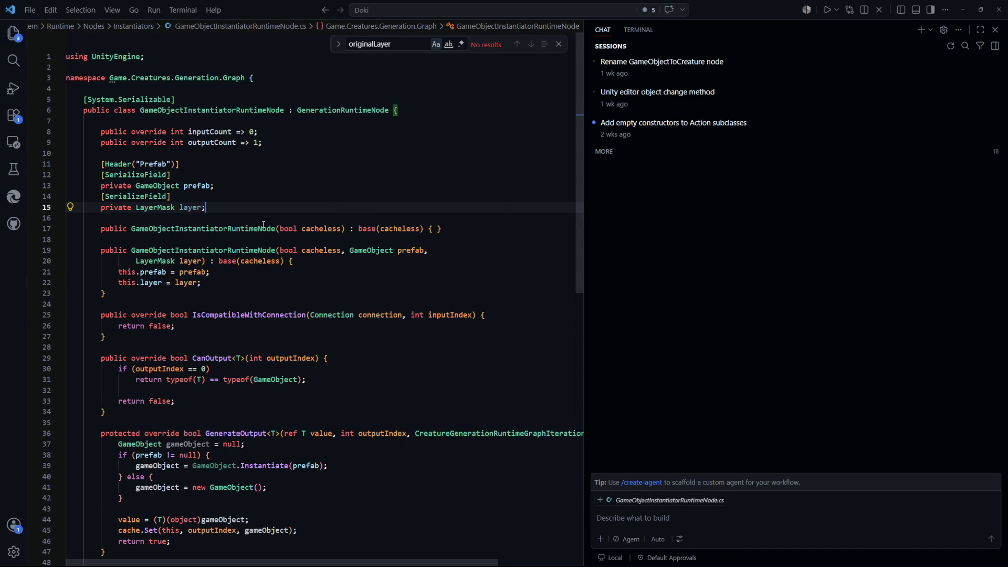
# Set each spawned gameObject.layer to layer in GenerateOutput, then let Unity recompile
pyautogui.scroll(-3, 210, 241)
pyautogui.scroll(-1, 281, 368)
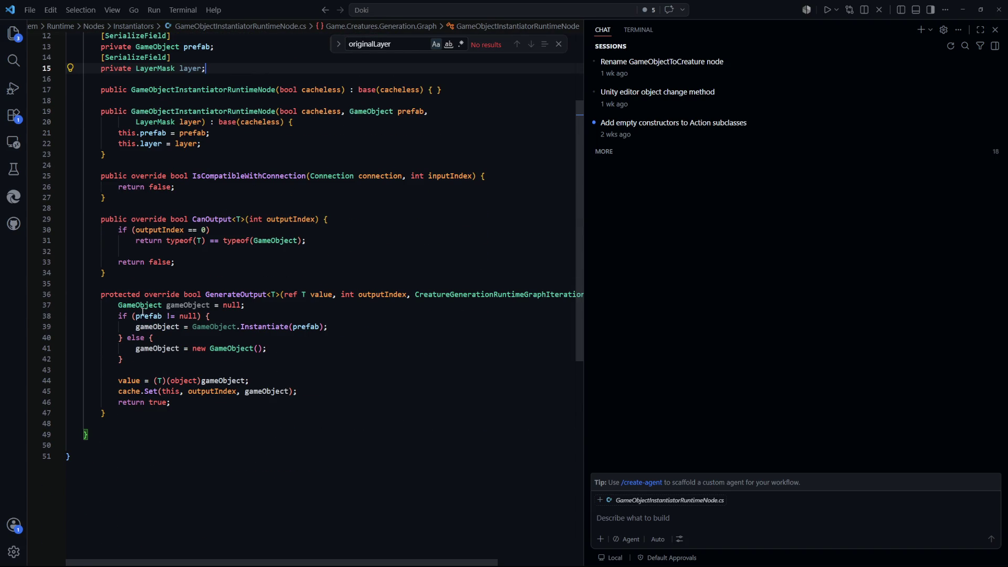
pyautogui.moveTo(119, 305); pyautogui.dragTo(247, 306)
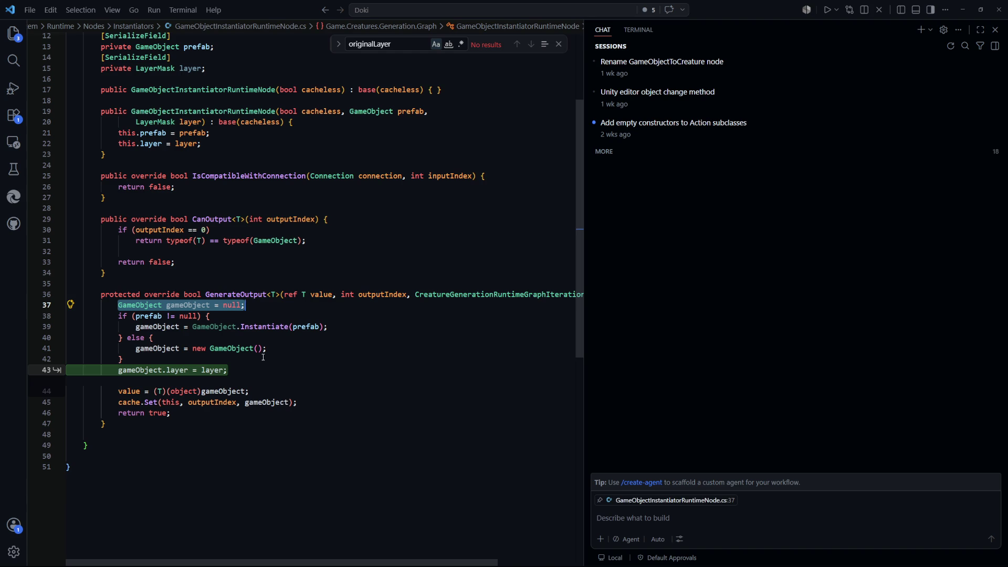
pyautogui.press('Tab')
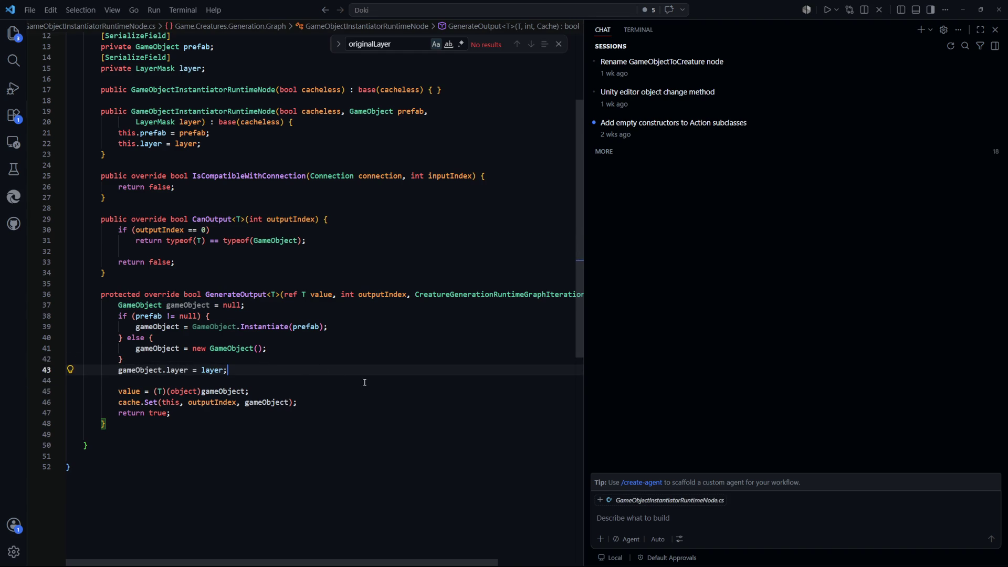
pyautogui.click(365, 382)
pyautogui.hotkey('alt', 'Tab')
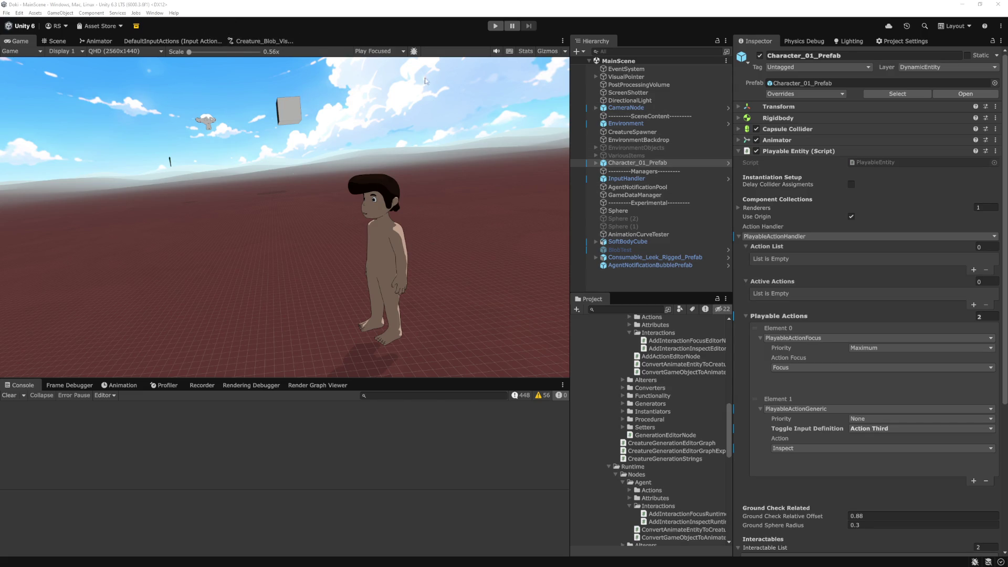
# Bring up the Creature_Blob_VisualGenerationGraph and zoom around to find the GameObjectInstantiatorEditorNode's Layer option
pyautogui.click(256, 45)
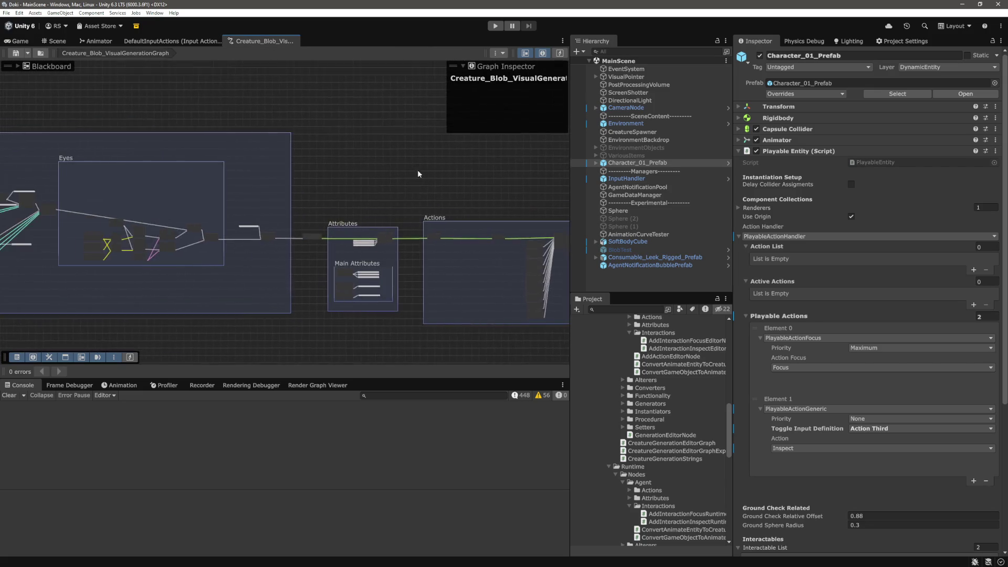
pyautogui.scroll(8, 230, 153)
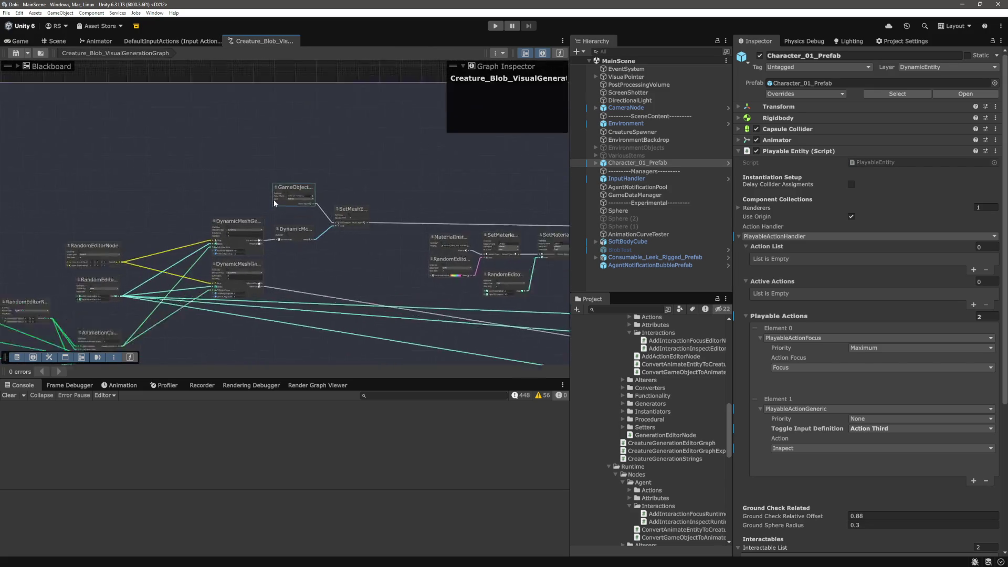
pyautogui.scroll(-5, 204, 205)
pyautogui.scroll(5, 226, 195)
pyautogui.scroll(-5, 226, 194)
pyautogui.scroll(5, 165, 140)
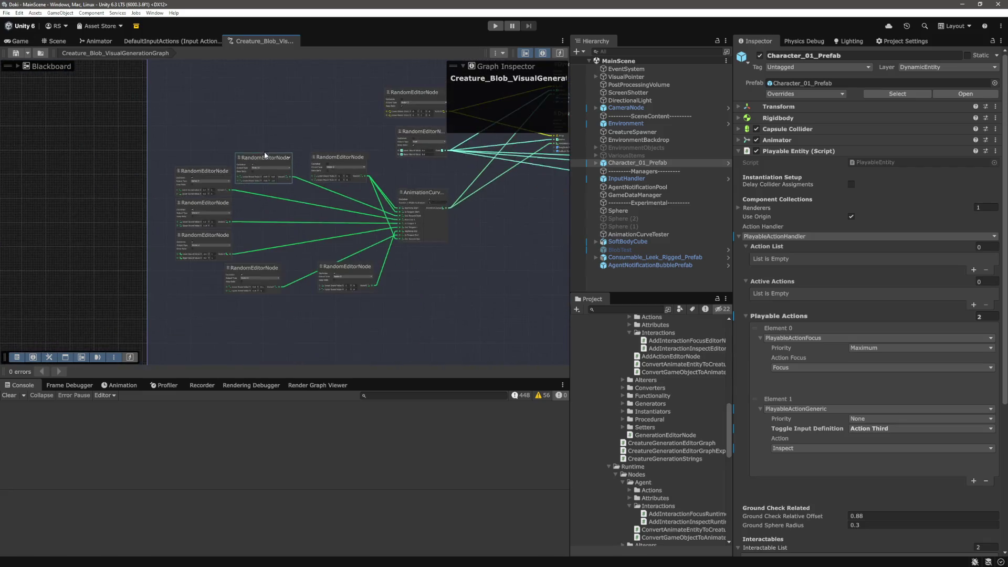
pyautogui.scroll(6, 207, 143)
# Set the first GameObjectInstantiatorEditorNode's Layer to DynamicEntity
pyautogui.click(239, 220)
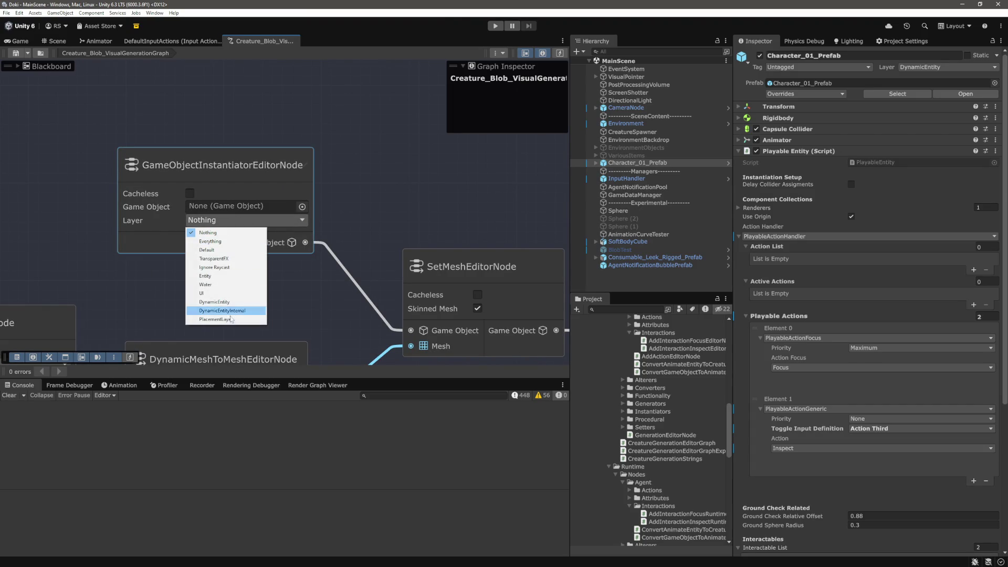
pyautogui.click(406, 153)
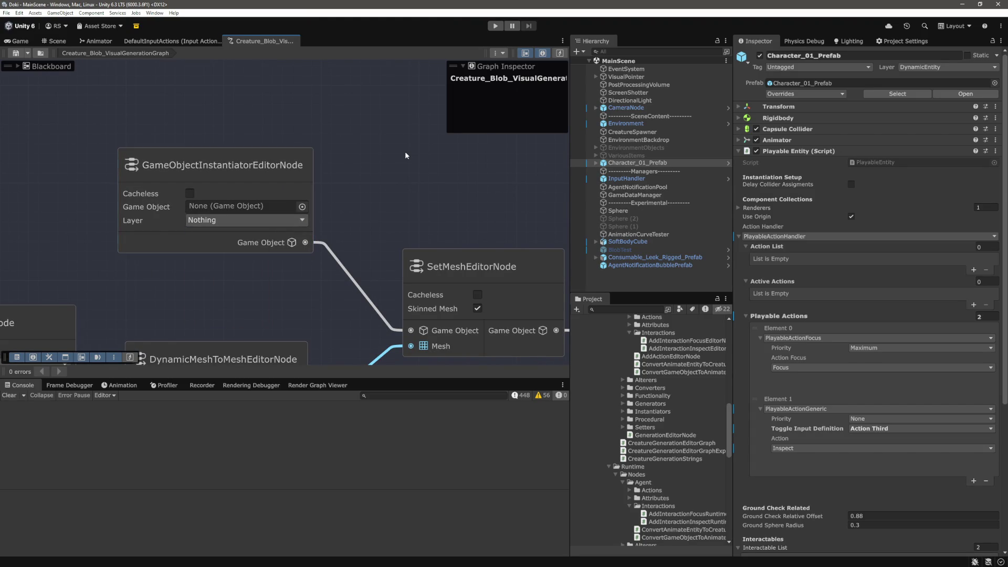
pyautogui.click(262, 223)
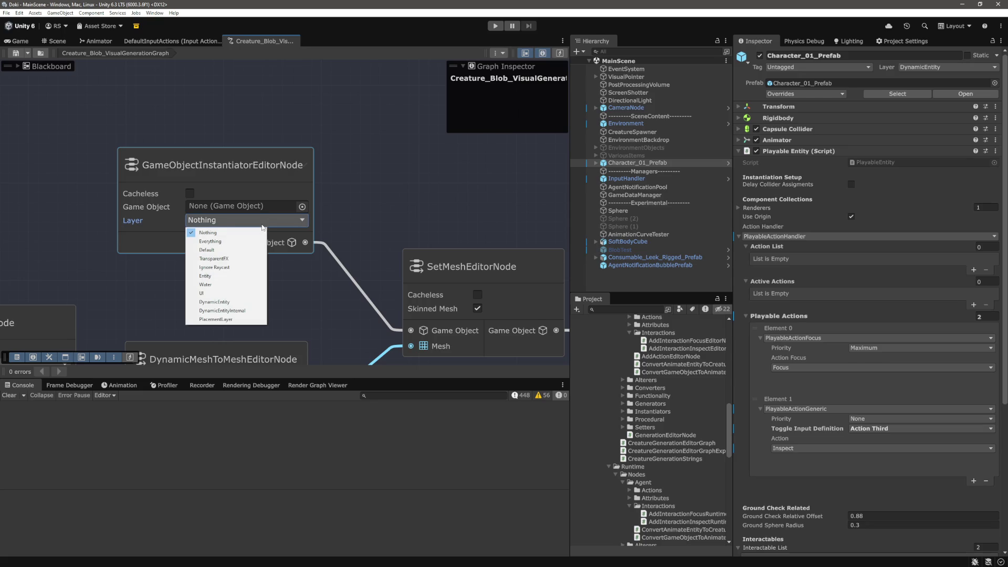
pyautogui.click(242, 303)
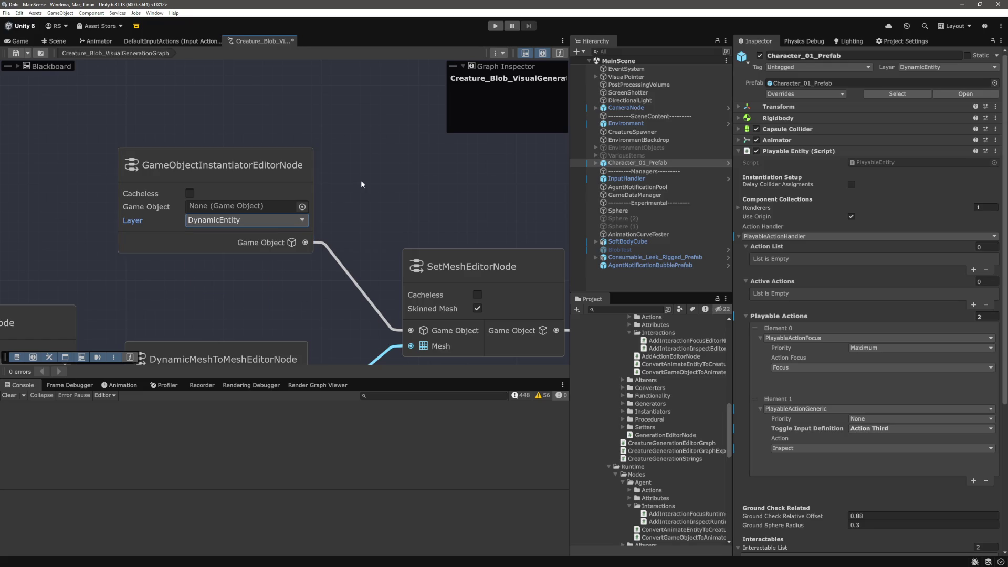
# Pan the graph past the SetMaterial, AddRigidbody and AddJoint nodes to the next GameObjectInstantiator node
pyautogui.scroll(-5, 361, 195)
pyautogui.scroll(2, 212, 162)
pyautogui.scroll(-2, 180, 162)
pyautogui.moveTo(448, 187)
pyautogui.mouseDown()
pyautogui.moveTo(238, 147)
pyautogui.moveTo(185, 154)
pyautogui.mouseUp()
pyautogui.scroll(-3, 184, 153)
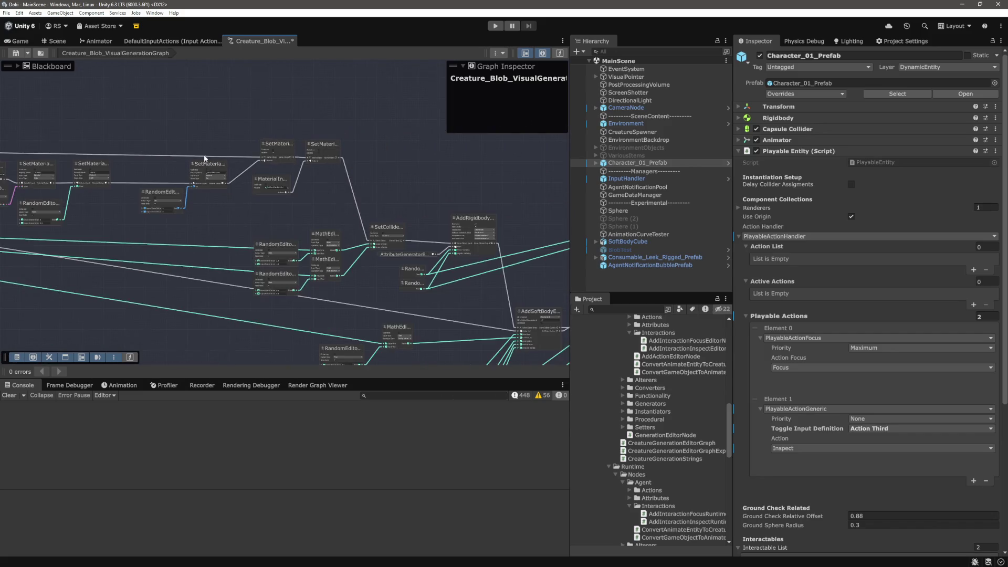
pyautogui.scroll(5, 243, 209)
pyautogui.scroll(-2, 270, 159)
pyautogui.moveTo(270, 159)
pyautogui.mouseDown()
pyautogui.moveTo(362, 178)
pyautogui.moveTo(276, 180)
pyautogui.moveTo(263, 299)
pyautogui.moveTo(345, 223)
pyautogui.moveTo(351, 261)
pyautogui.mouseUp()
pyautogui.scroll(5, 345, 164)
pyautogui.moveTo(254, 281); pyautogui.dragTo(332, 270)
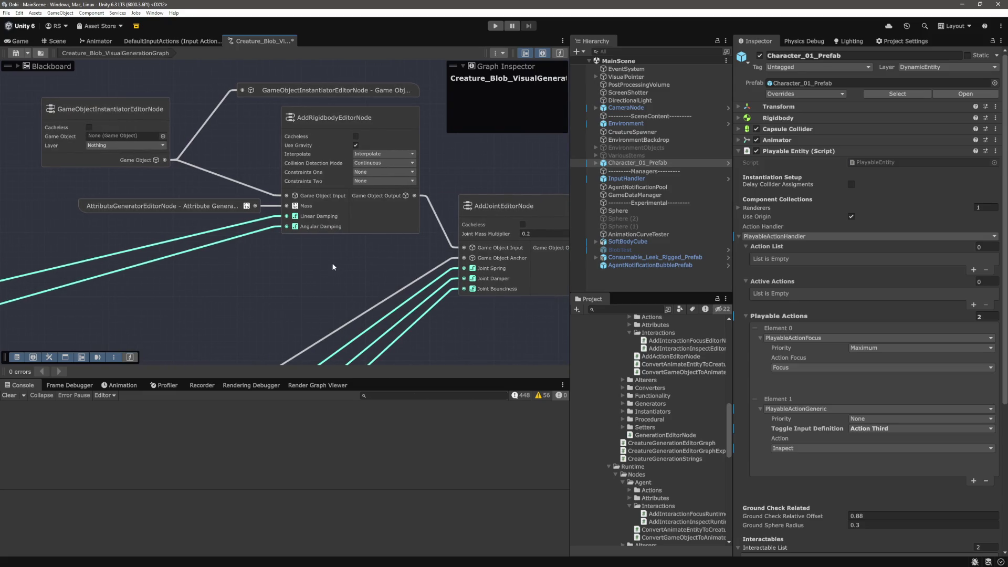
pyautogui.moveTo(181, 87); pyautogui.dragTo(258, 126)
pyautogui.click(217, 185)
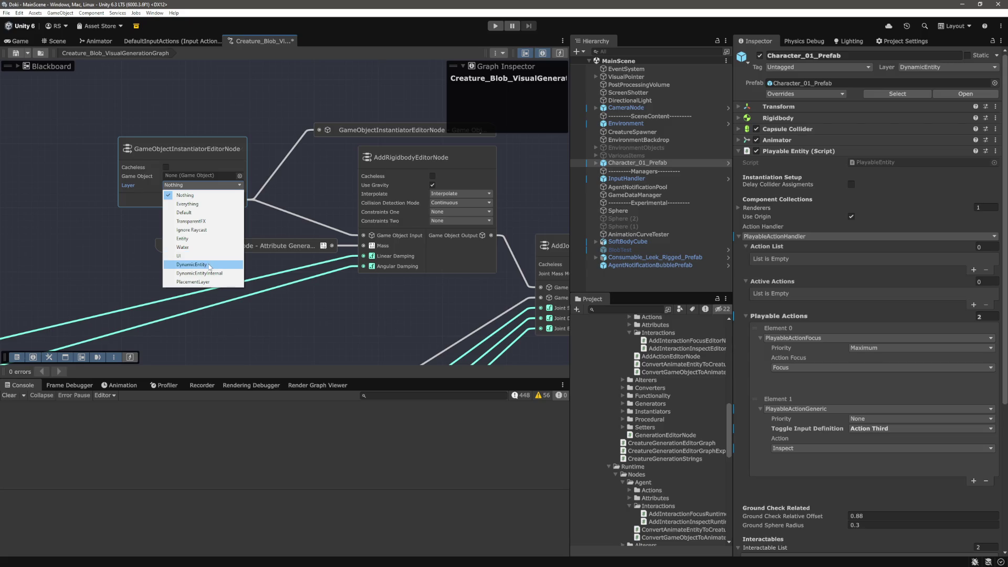
# Set the instantiator node feeding AddRigidbodyEditorNode to the DynamicEntityInternal layer only
pyautogui.click(205, 212)
pyautogui.click(205, 186)
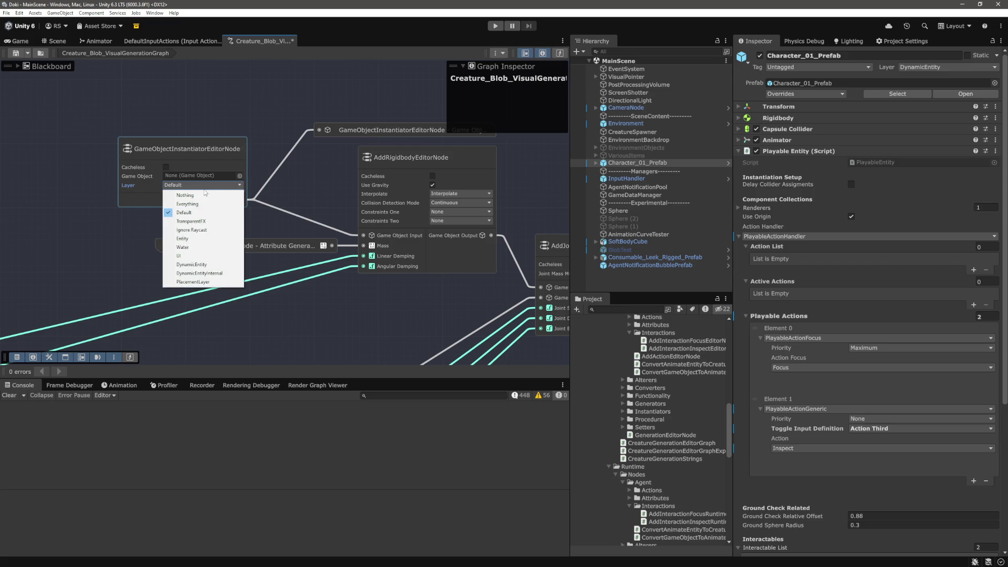
pyautogui.click(212, 278)
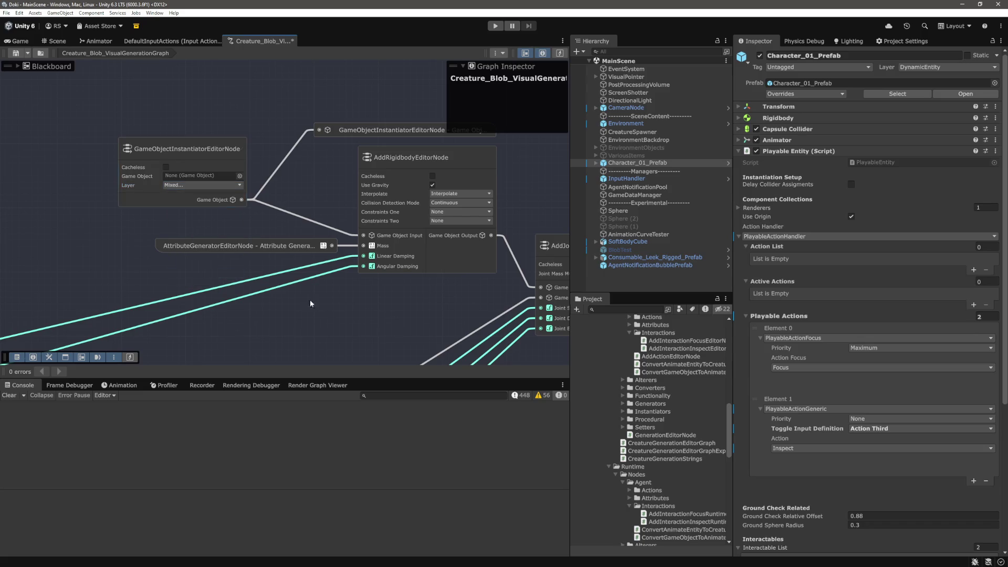
pyautogui.click(218, 184)
pyautogui.click(201, 227)
pyautogui.scroll(-6, 342, 314)
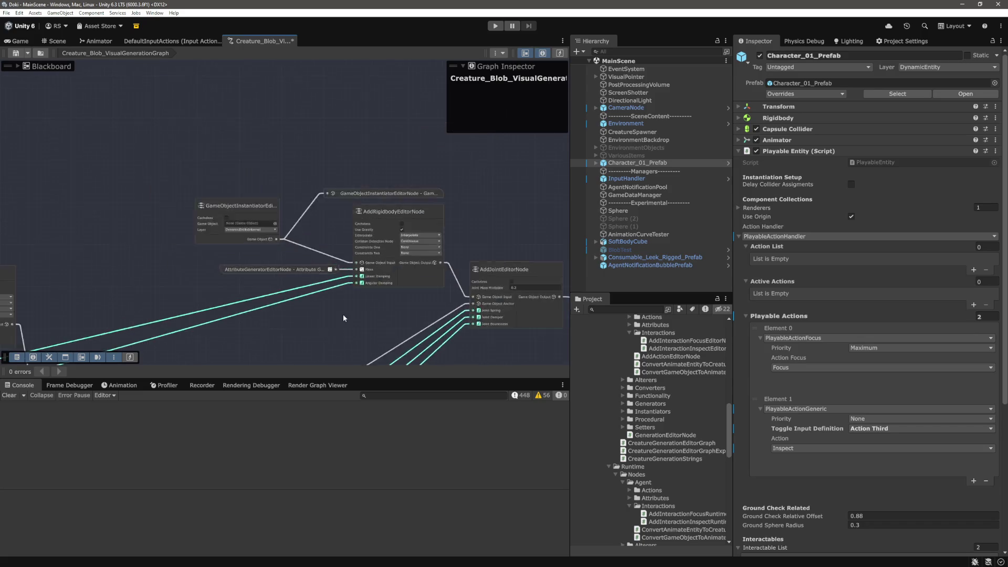
pyautogui.scroll(-3, 229, 203)
pyautogui.scroll(6, 251, 175)
pyautogui.scroll(2, 175, 197)
# Set the eye prefab instantiator node's layer to DynamicEntityInternal
pyautogui.click(195, 181)
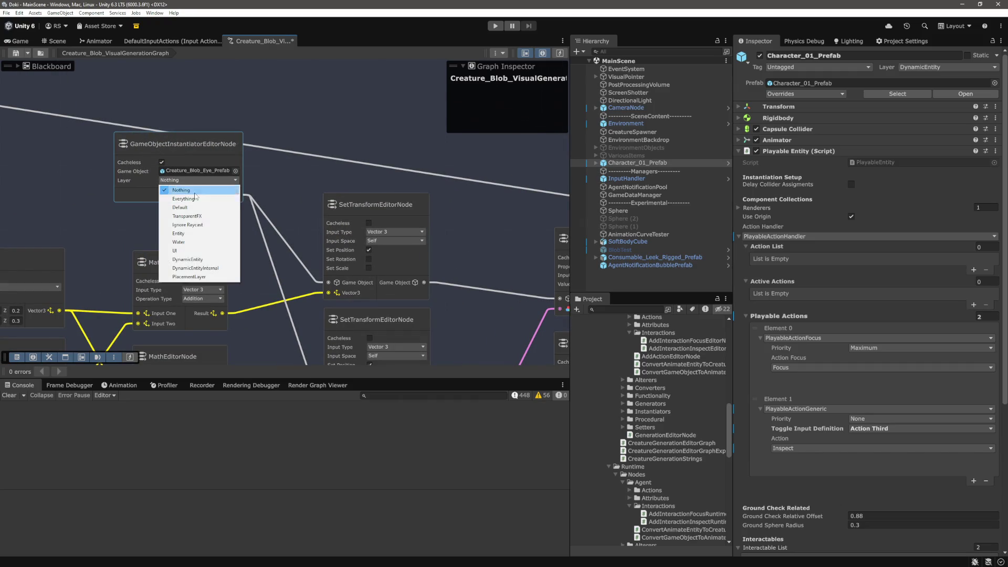
pyautogui.click(203, 269)
pyautogui.scroll(-2, 294, 225)
pyautogui.scroll(-3, 294, 224)
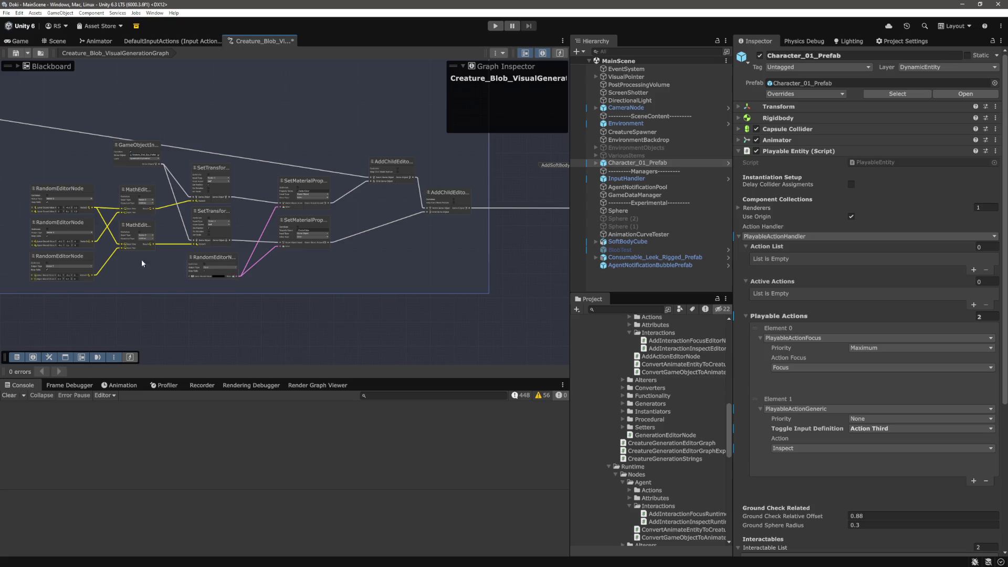
pyautogui.hscroll(10, 424, 311)
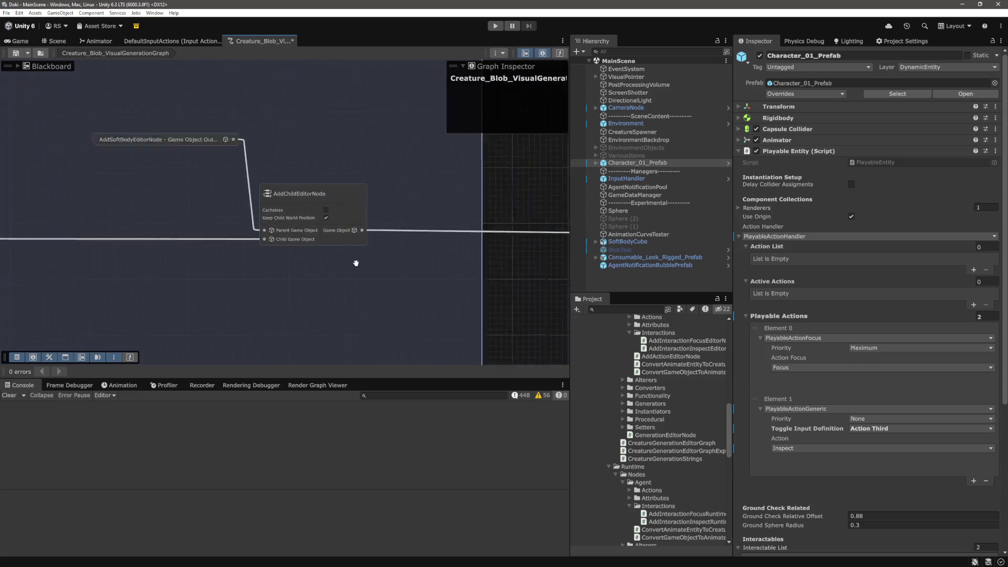
# Pan over the Attributes, Actions and Interactions groups and save the generation graph
pyautogui.moveTo(252, 252); pyautogui.dragTo(115, 213)
pyautogui.scroll(-3, 115, 212)
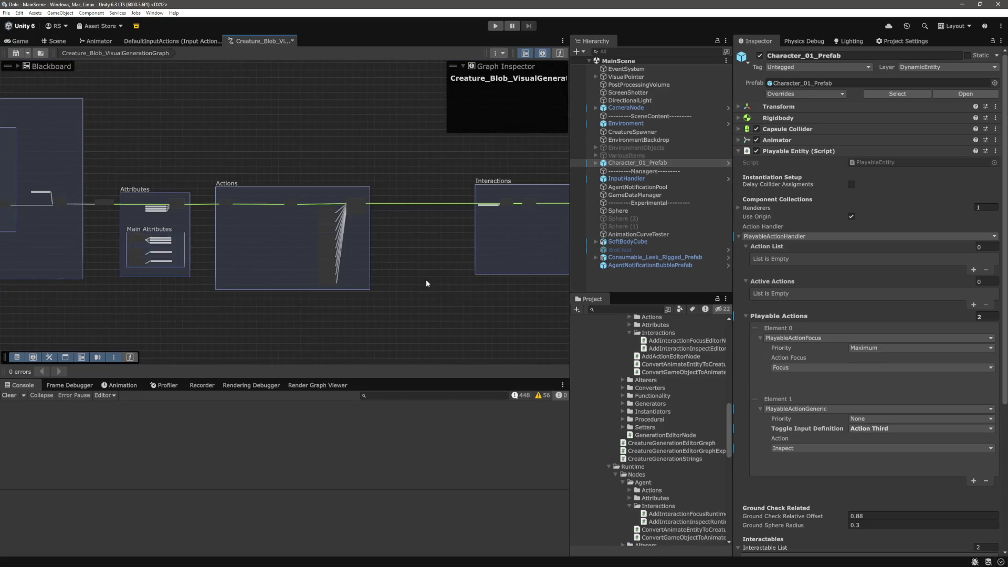
pyautogui.moveTo(436, 277); pyautogui.dragTo(290, 244)
pyautogui.hotkey('ctrl', 's')
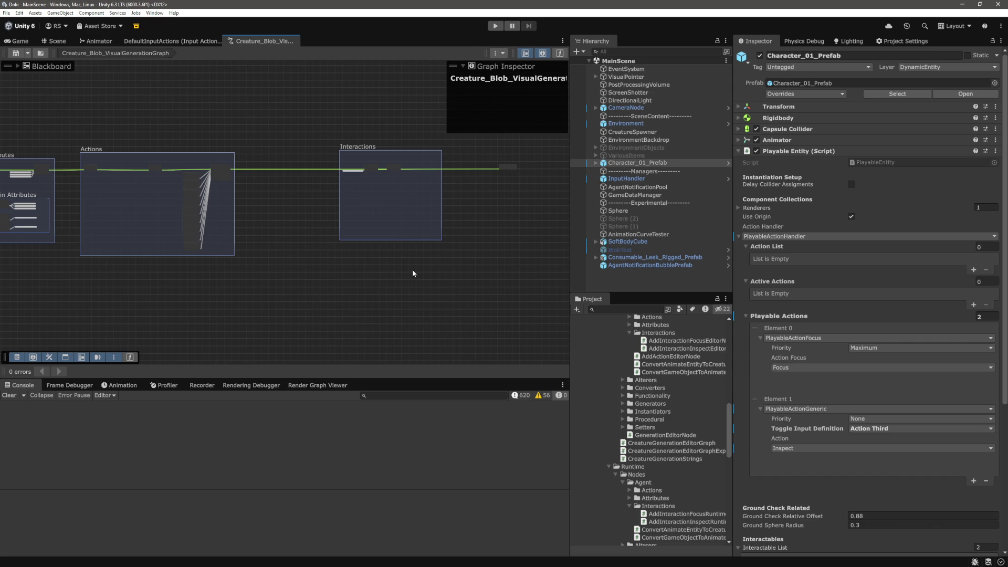
# Play and stop the scene in the Game view, then view the first layer error's stack trace
pyautogui.click(20, 41)
pyautogui.click(495, 26)
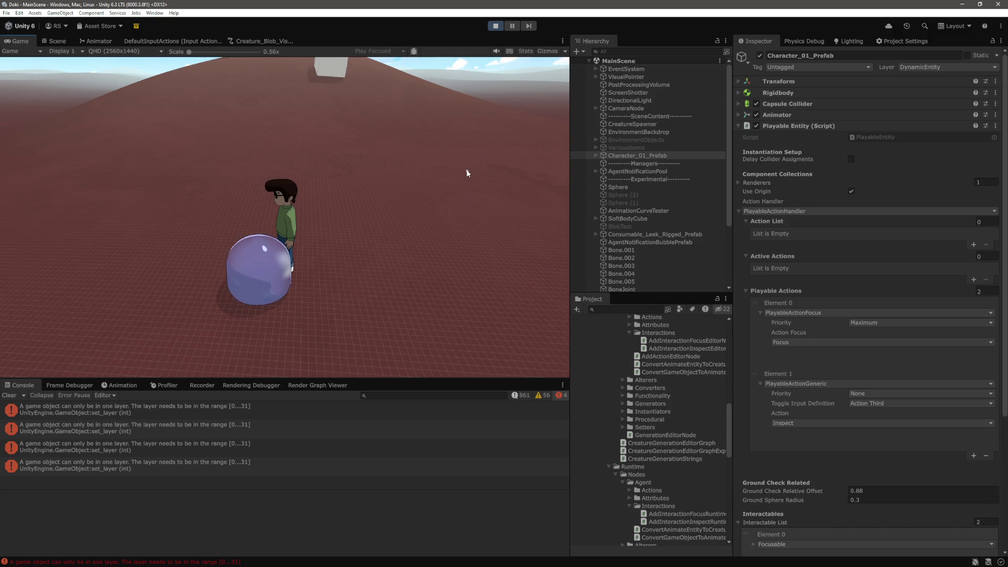
pyautogui.hotkey('ctrl', 'p')
pyautogui.click(177, 413)
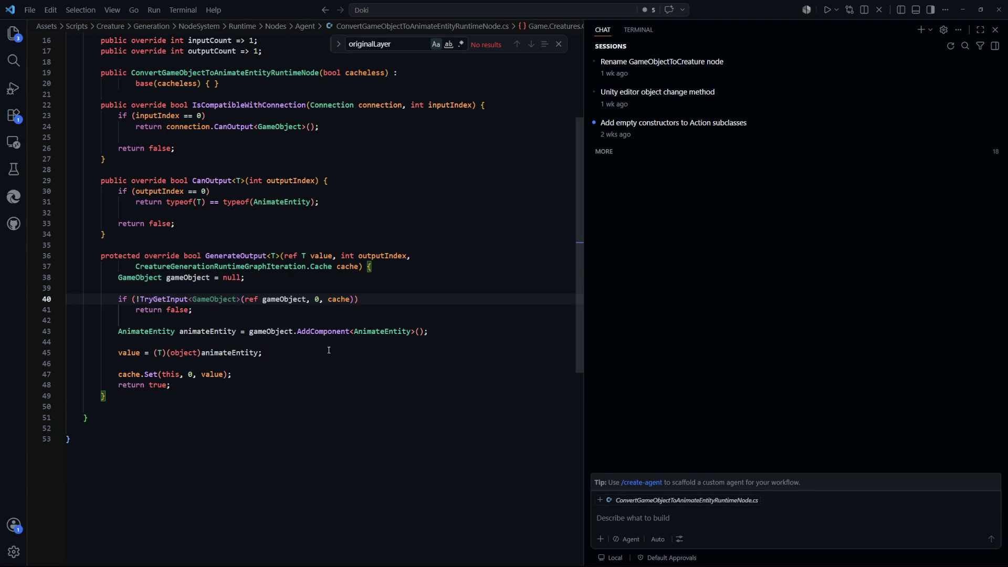
pyautogui.click(342, 349)
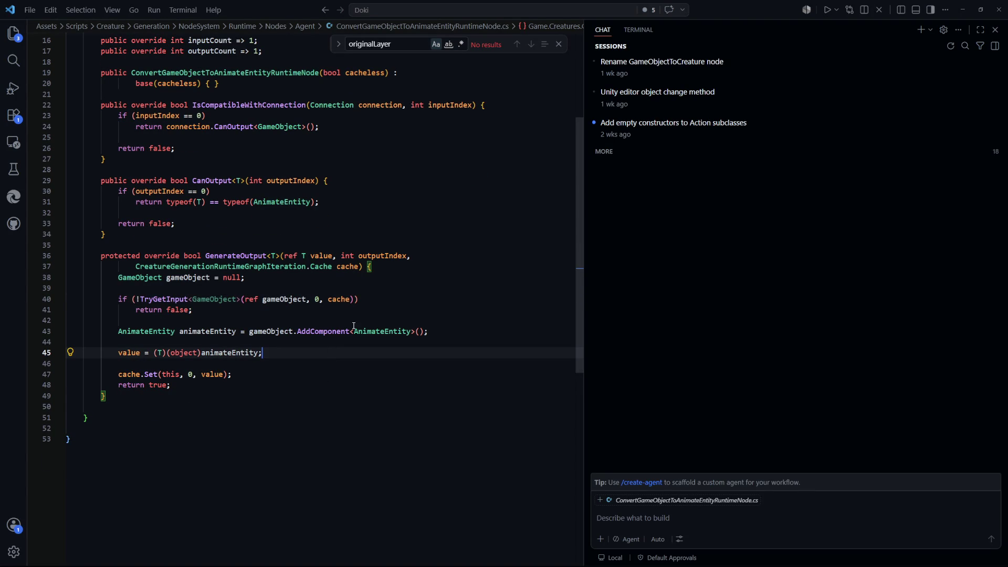
# In GameObjectInstantiatorRuntimeNode.cs, change line 43 to `gameObject.layer = layer.value;` and let Unity recompile
pyautogui.click(324, 377)
pyautogui.hotkey('ctrl', 'Tab')
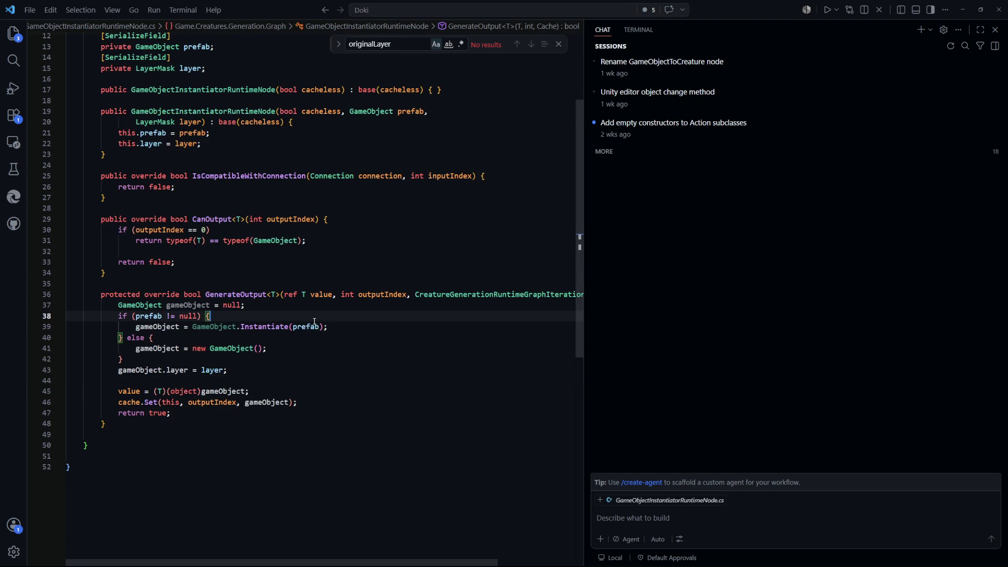
pyautogui.scroll(-1, 223, 317)
pyautogui.moveTo(178, 331)
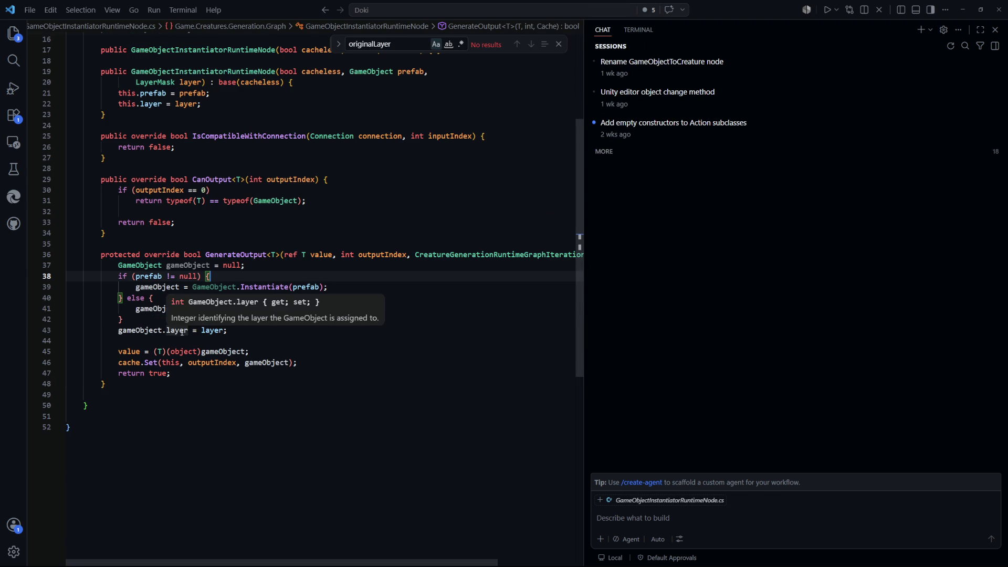
pyautogui.doubleClick(226, 331)
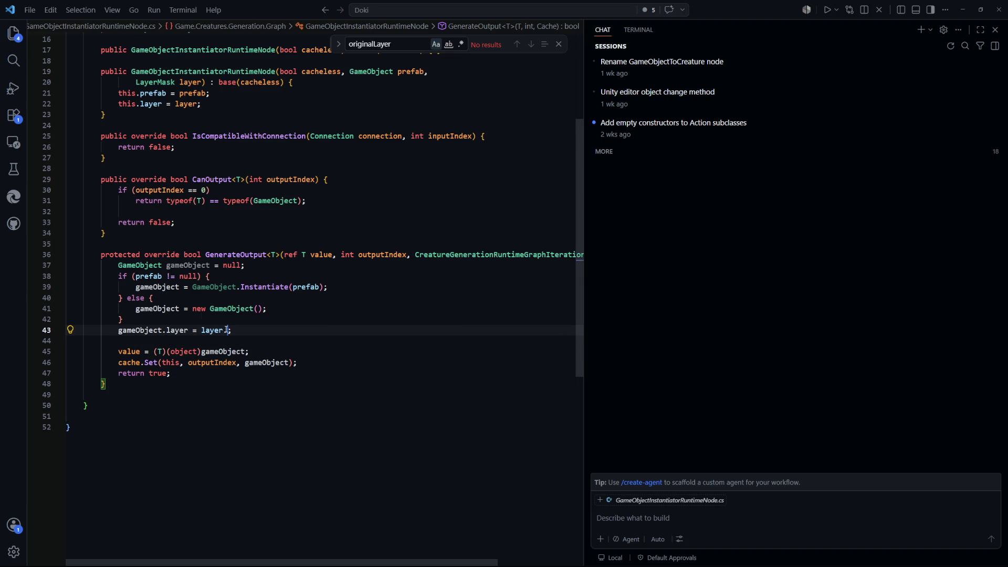
pyautogui.press('Right')
pyautogui.write('.')
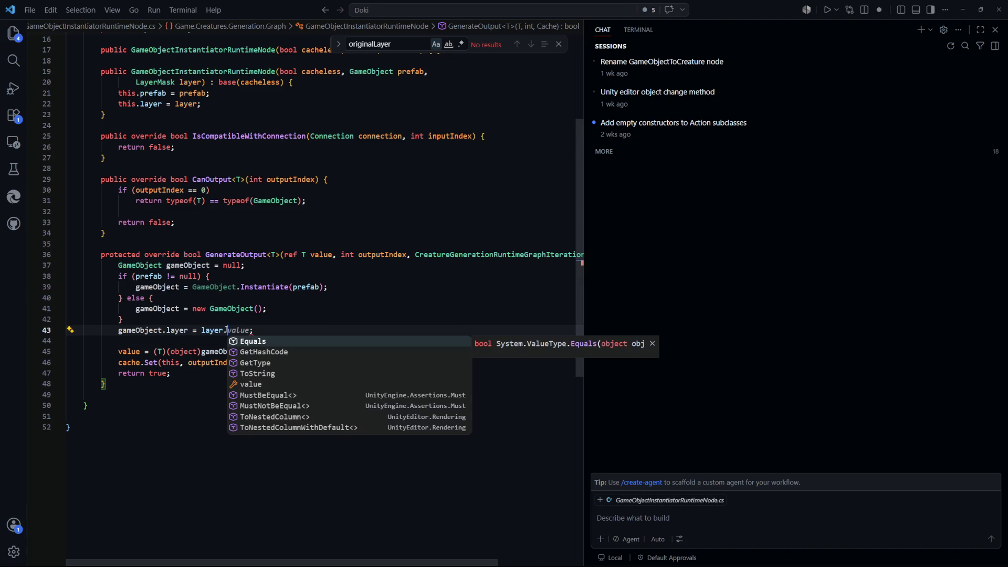
pyautogui.press('Down')
pyautogui.press('Down')
pyautogui.press('Down')
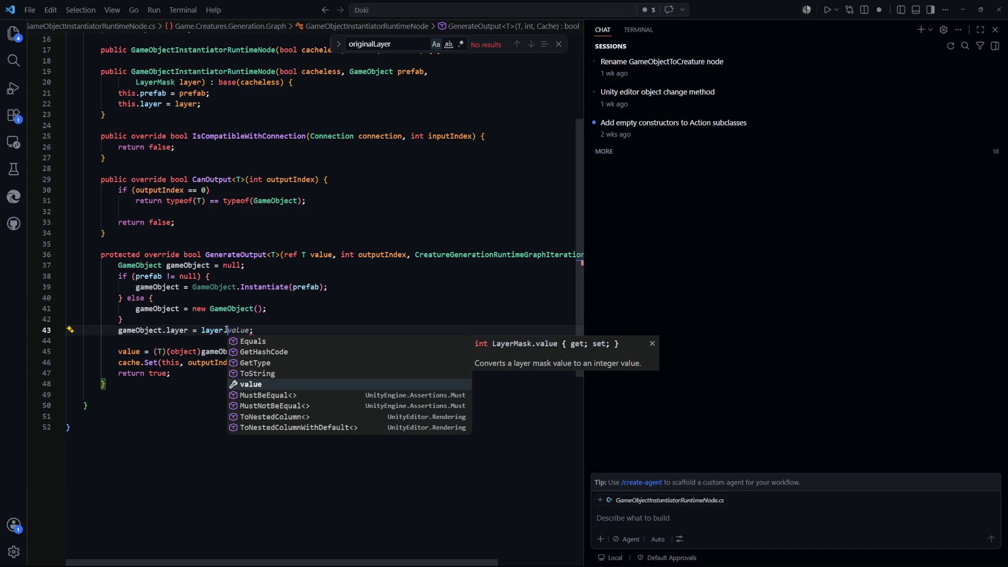
pyautogui.press('Return')
pyautogui.hotkey('ctrl', 'End')
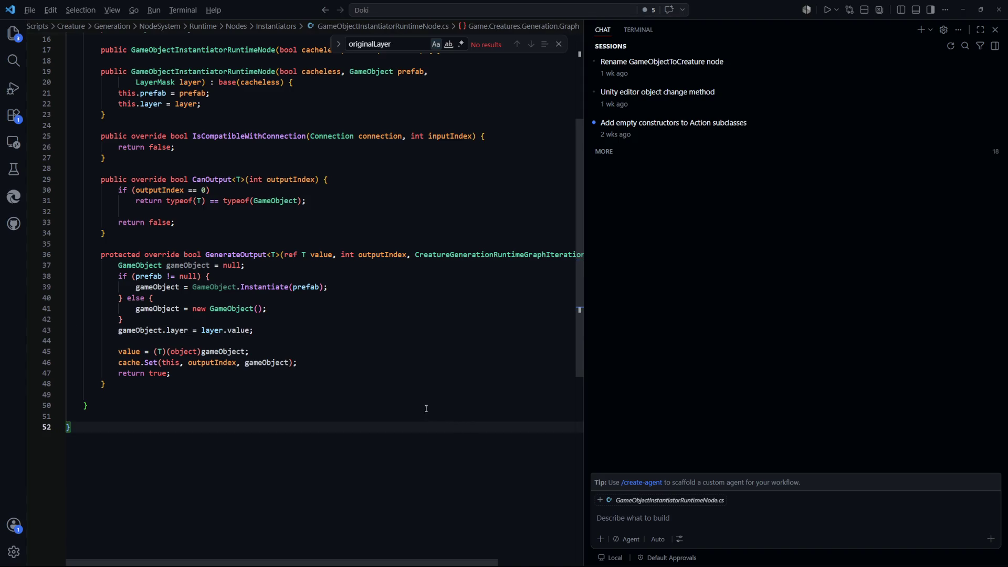
pyautogui.click(367, 329)
pyautogui.click(366, 384)
pyautogui.hotkey('alt', 'Tab')
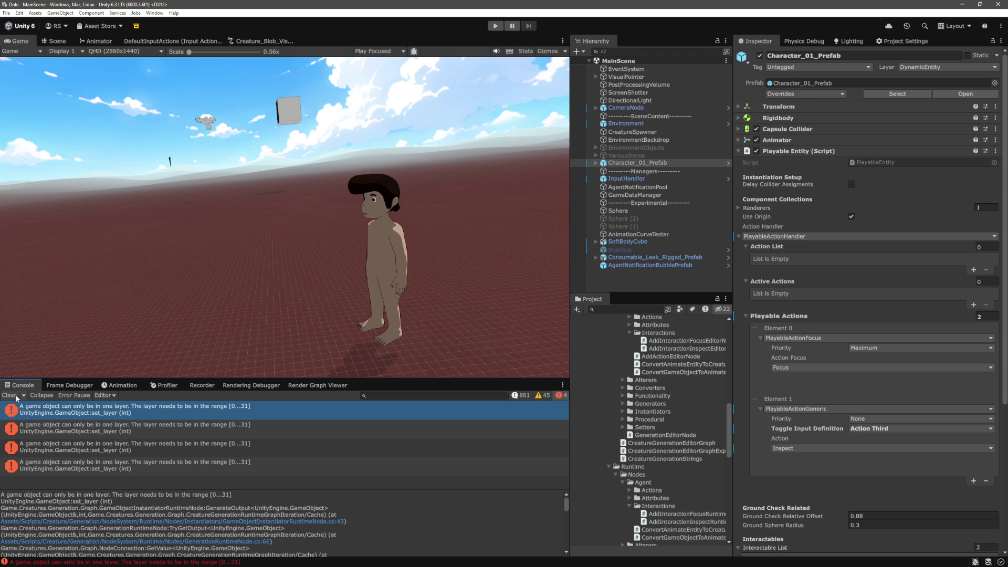
# Clear the Unity console, then run and stop the scene again
pyautogui.click(16, 399)
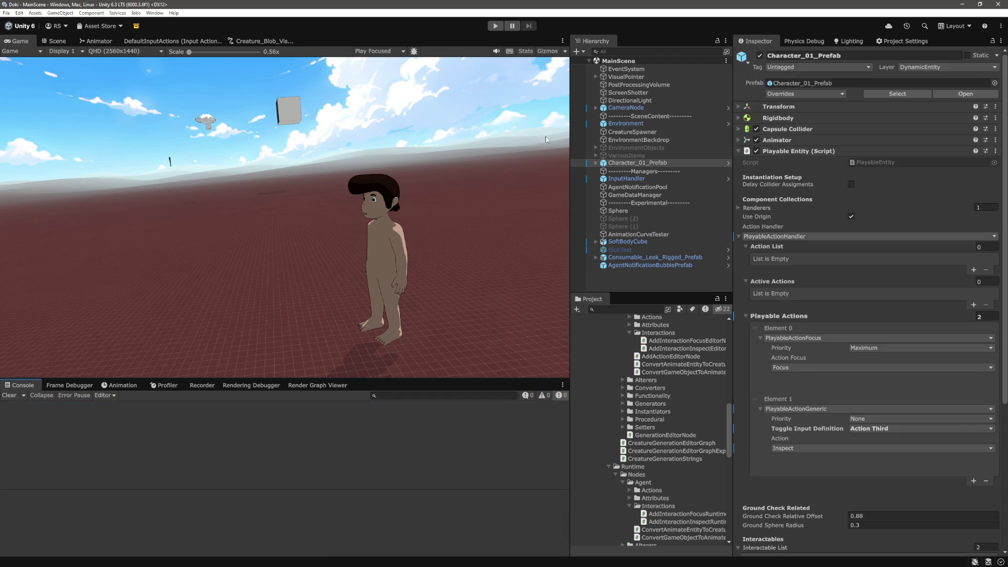
pyautogui.click(496, 26)
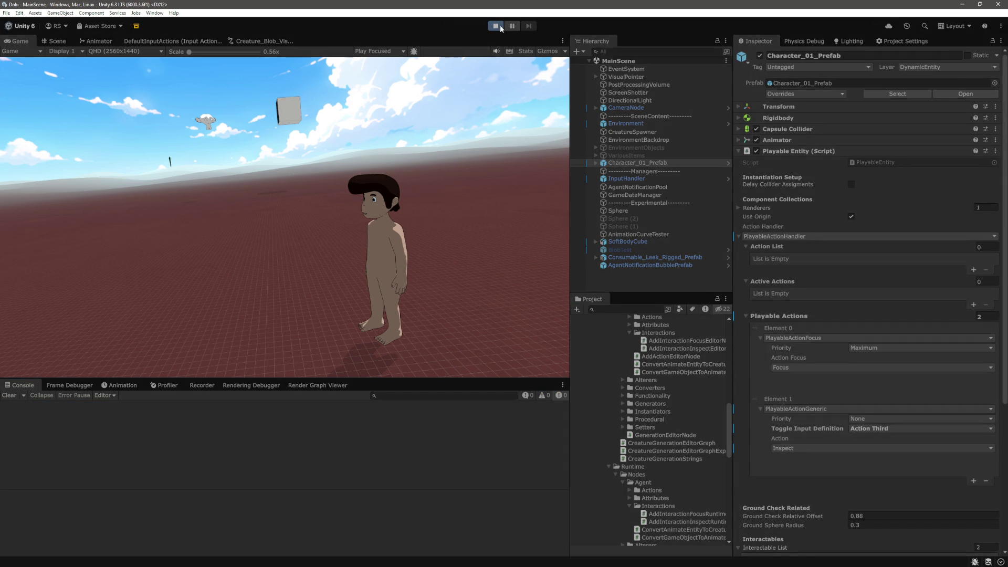
pyautogui.click(495, 26)
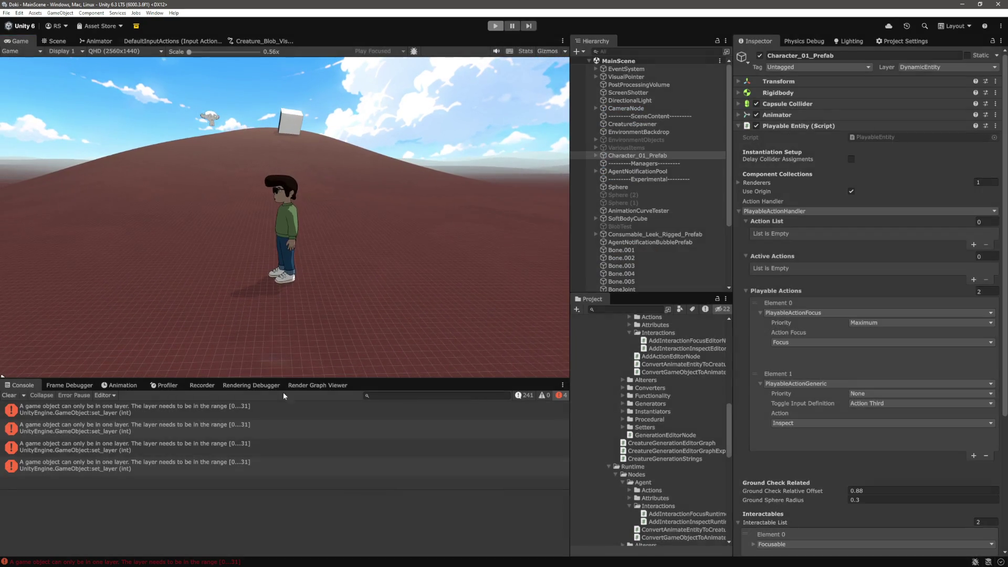
# In GameObjectInstantiatorRuntimeNode.cs, add a new line after line 43 starting with `LayerMask.`
pyautogui.hotkey('alt', 'Tab')
pyautogui.click(336, 363)
pyautogui.click(269, 330)
pyautogui.press('Return')
pyautogui.write('LayerMask.')
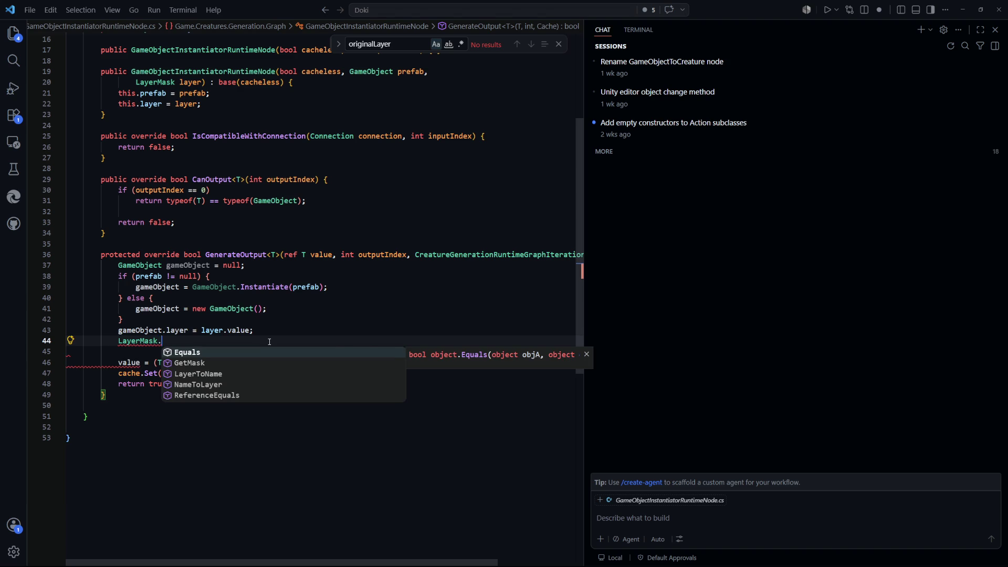
# Compare the LayerMask.NameToLayer and LayerToName IntelliSense descriptions, then dismiss the suggestion list
pyautogui.press('Down')
pyautogui.press('Down')
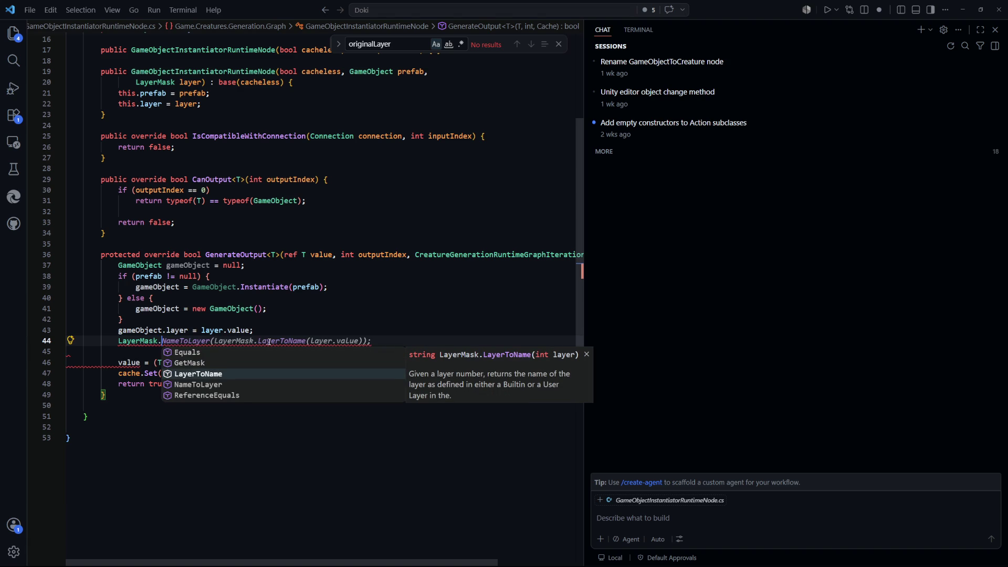
pyautogui.press('Down')
pyautogui.press('Up')
pyautogui.press('Up')
pyautogui.press('Down')
pyautogui.press('Down')
pyautogui.press('Up')
pyautogui.press('Down')
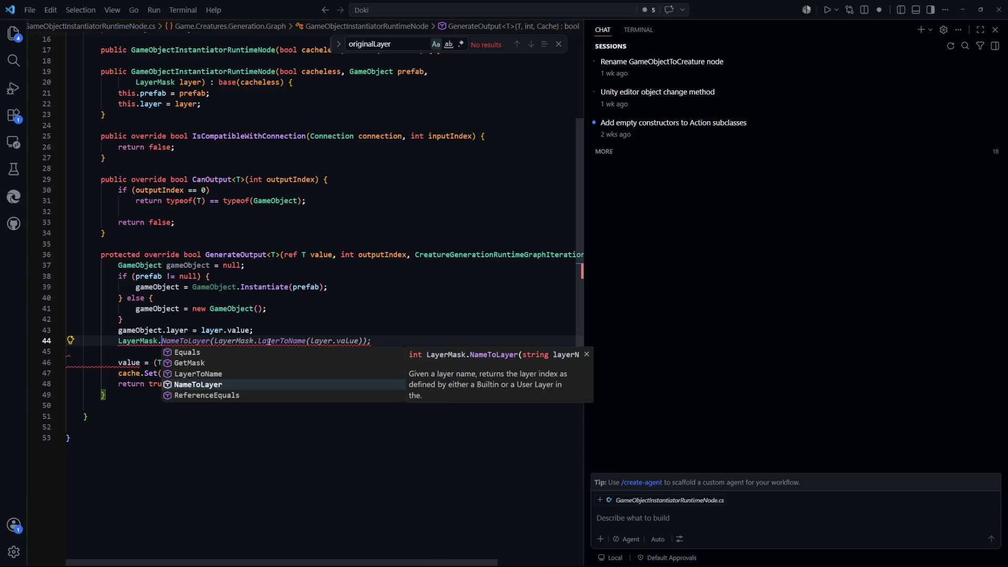
pyautogui.press('Up')
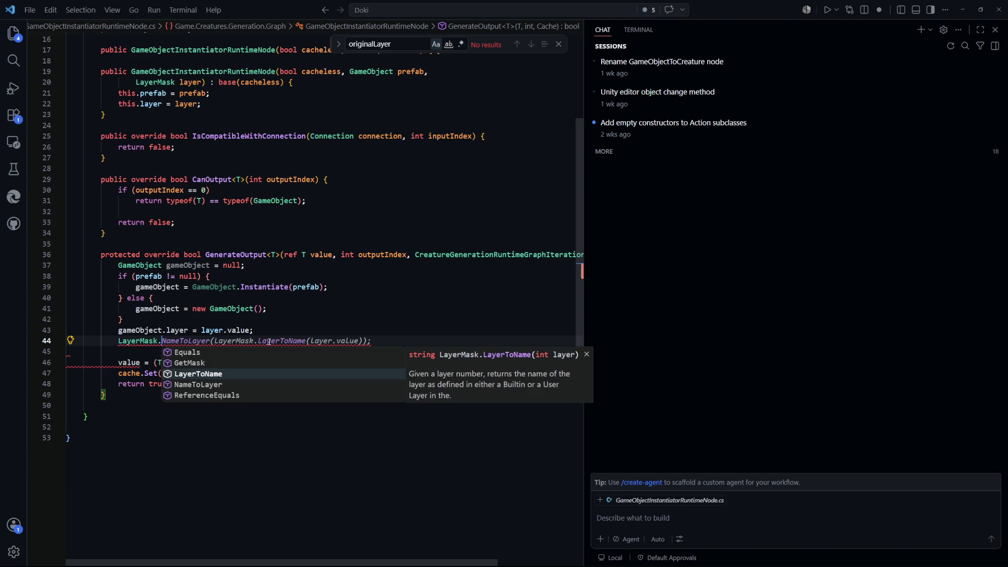
pyautogui.press('Down')
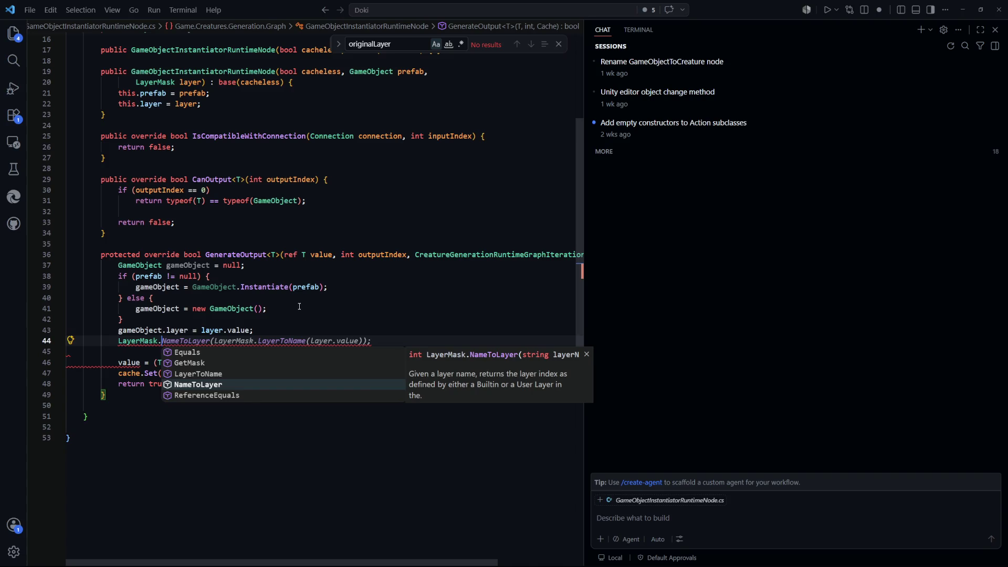
pyautogui.click(300, 307)
pyautogui.hotkey('ctrl', 'Tab')
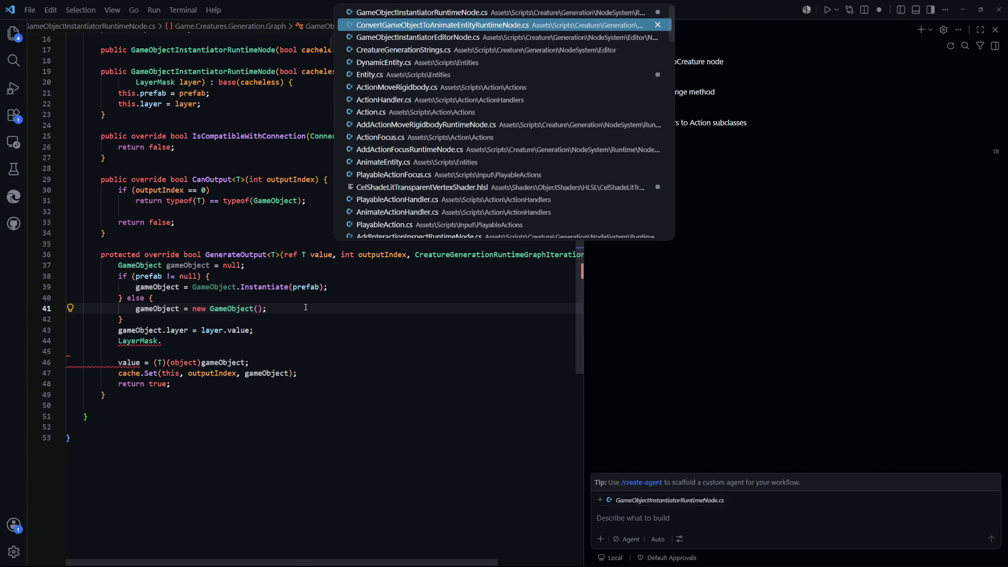
# Open Entity.cs and examine the Awake line that stores originalLayer
pyautogui.hotkey('ctrl', 'Tab')
pyautogui.hotkey('ctrl', 'Tab')
pyautogui.hotkey('ctrl', 'Tab')
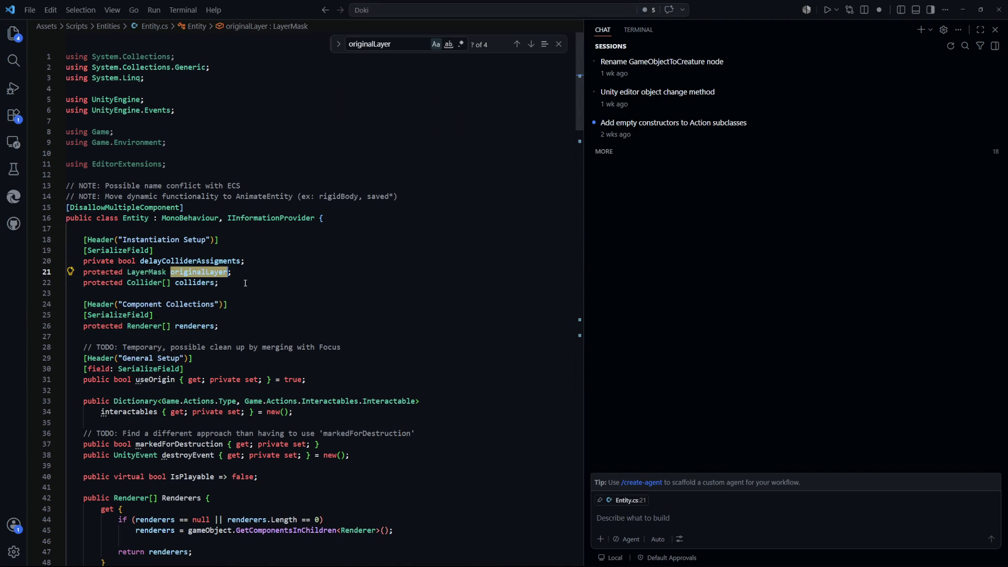
pyautogui.scroll(-7, 289, 292)
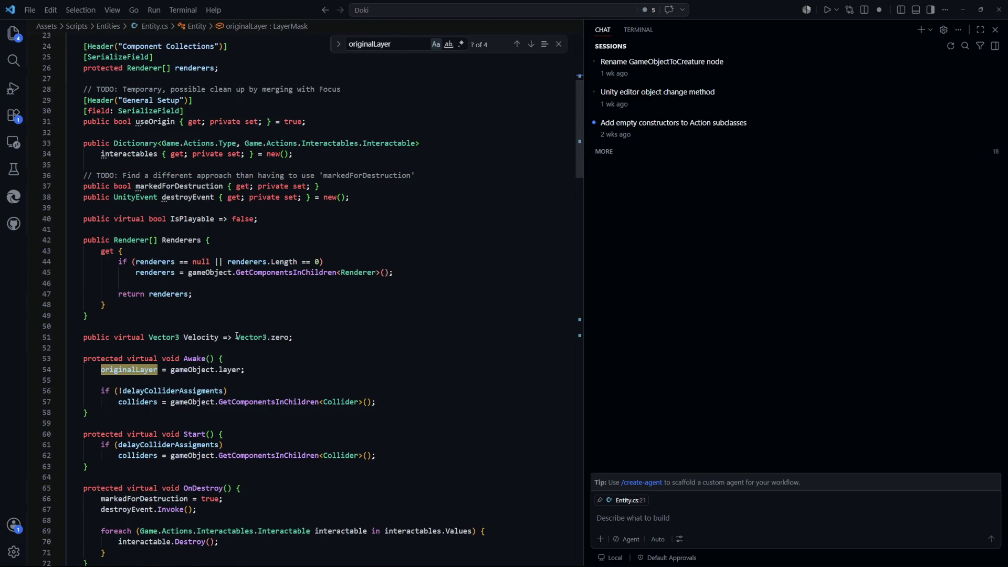
pyautogui.moveTo(222, 369)
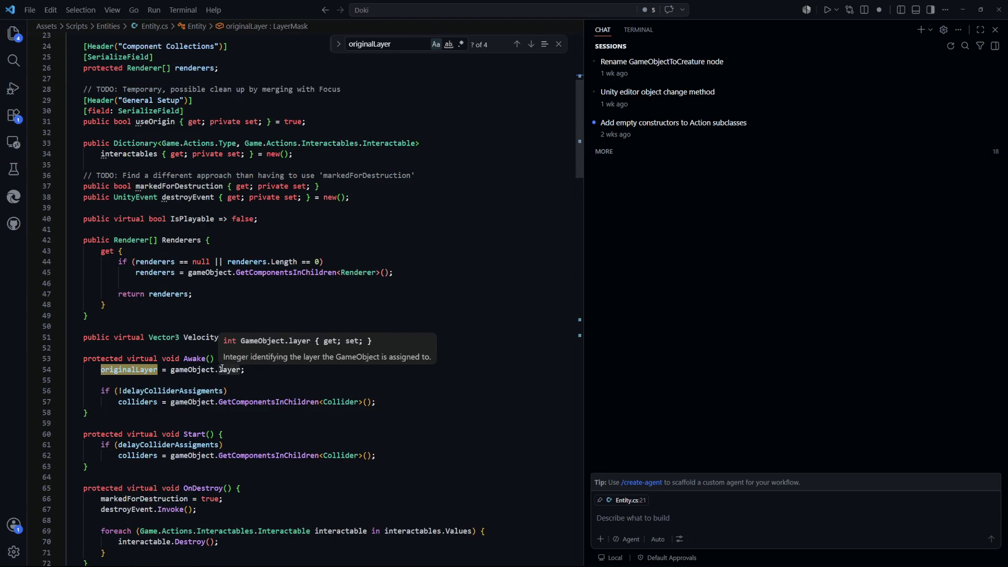
pyautogui.moveTo(245, 369); pyautogui.dragTo(101, 369)
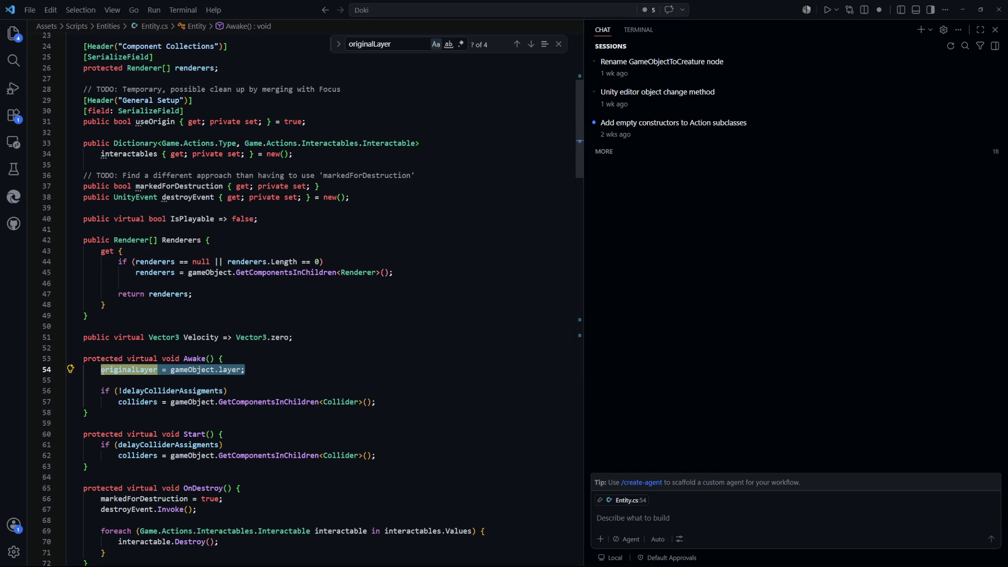
pyautogui.hotkey('alt', 'Tab')
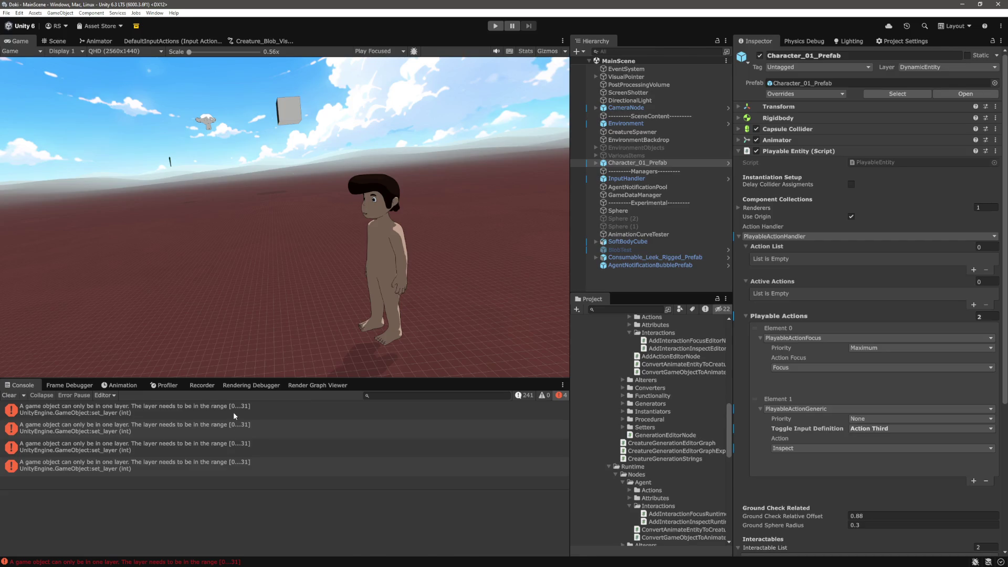
pyautogui.hotkey('alt', 'Tab')
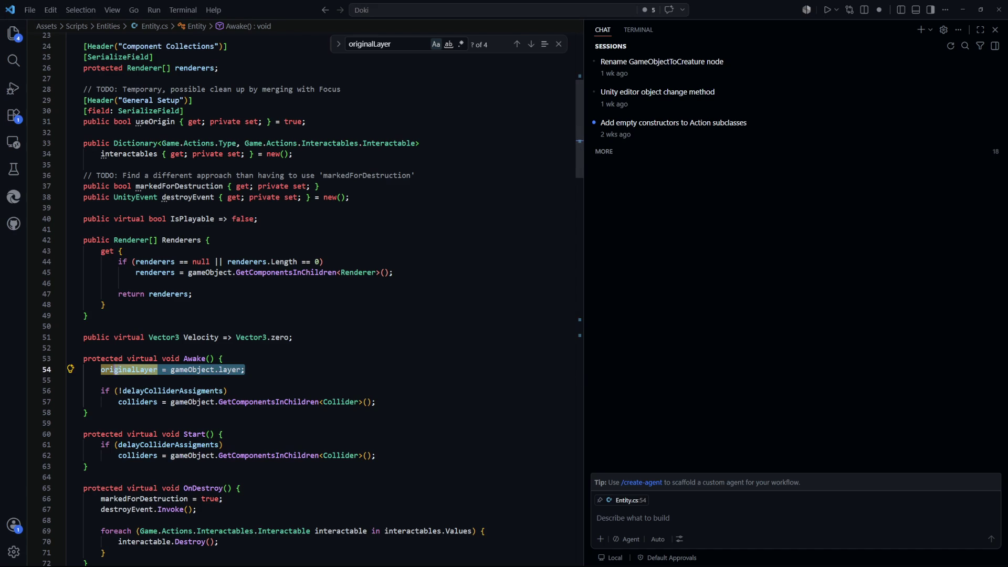
pyautogui.click(121, 372)
pyautogui.scroll(3, 334, 372)
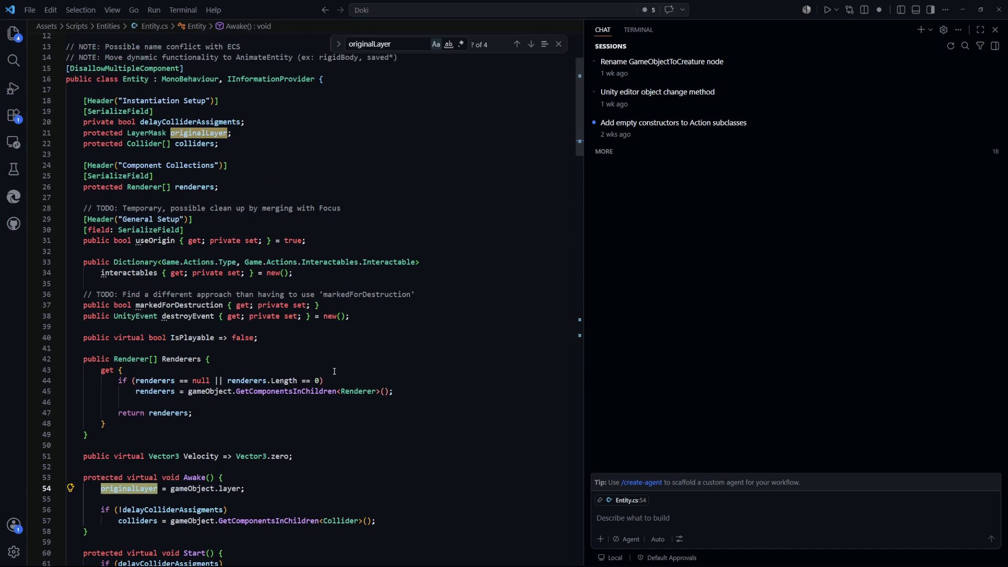
# Search for originalLayer and review its uses in SetLayer and UnsetLayer
pyautogui.hotkey('ctrl', 'f')
pyautogui.press('Return')
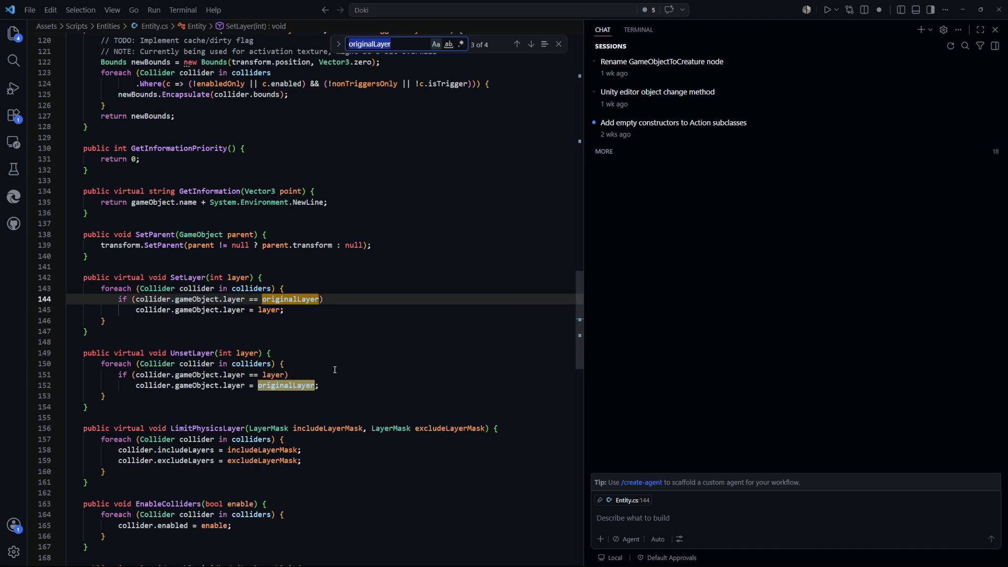
pyautogui.press('Return')
pyautogui.press('Return')
pyautogui.press('Return')
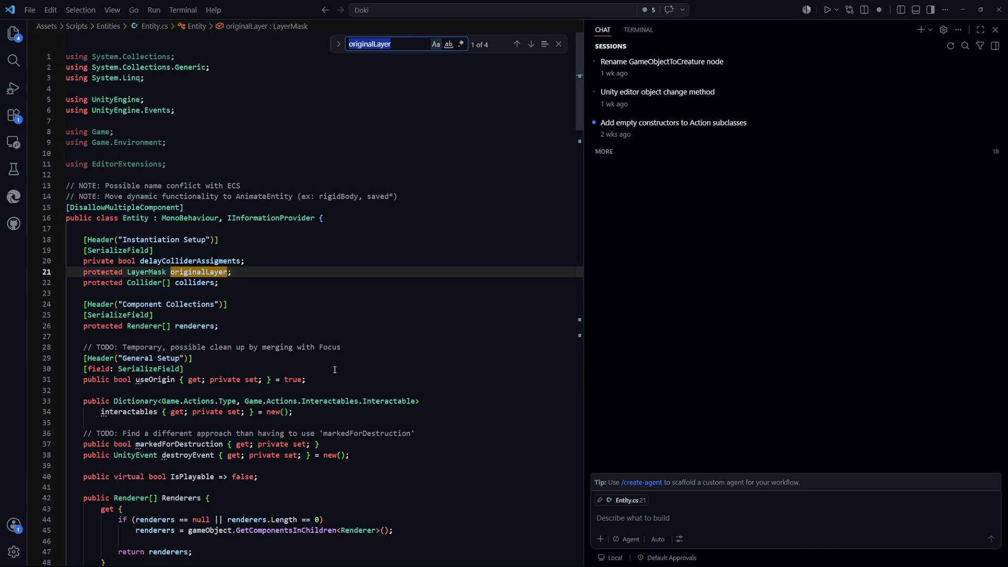
pyautogui.press('Return')
pyautogui.click(331, 356)
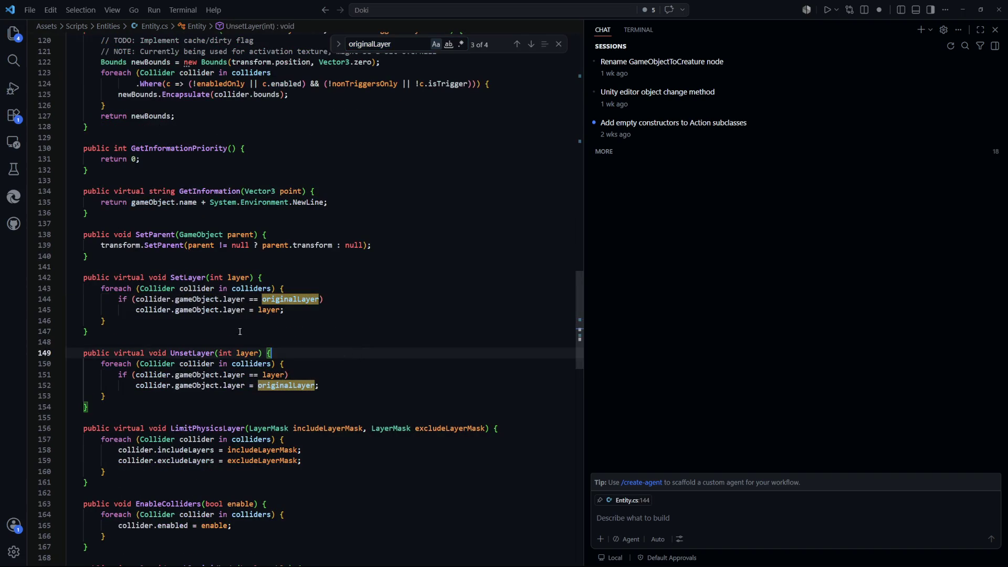
pyautogui.scroll(-1, 210, 255)
pyautogui.click(238, 239)
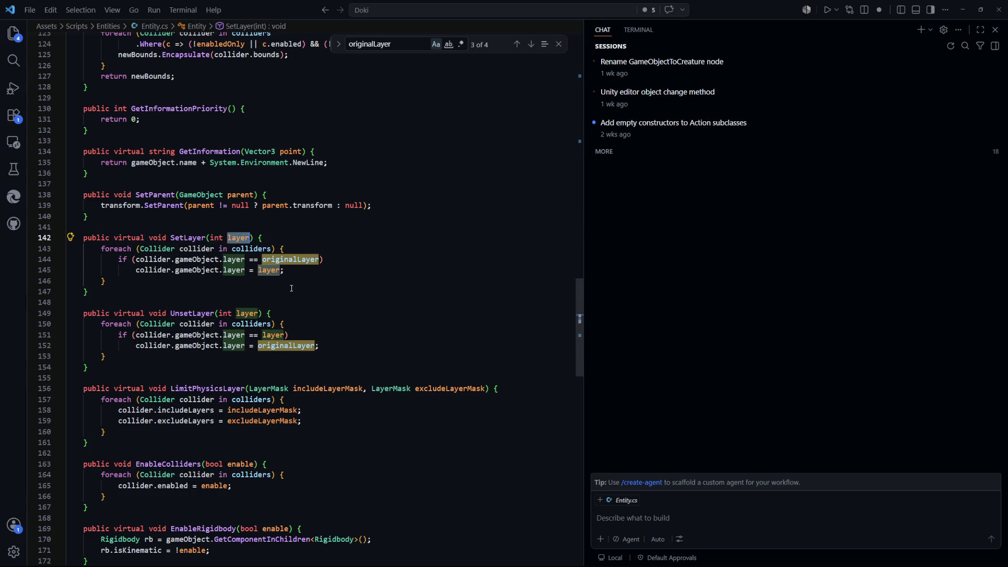
pyautogui.click(316, 314)
pyautogui.hotkey('ctrl', 'Tab')
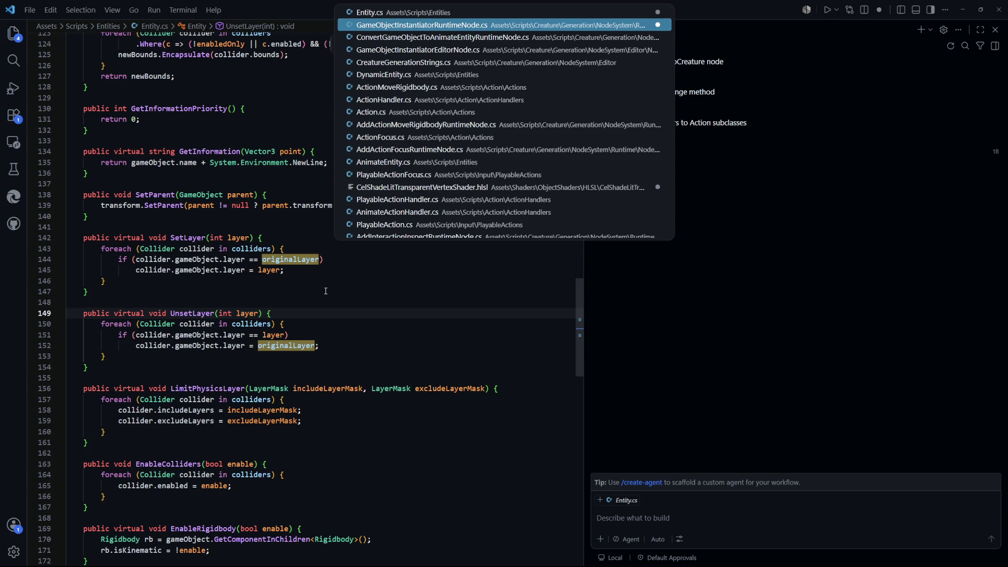
# Replace layer.value and the unfinished line with `LayerMask.LayerToName(layer)`
pyautogui.moveTo(162, 301)
pyautogui.mouseDown()
pyautogui.moveTo(257, 290)
pyautogui.moveTo(201, 291)
pyautogui.mouseUp()
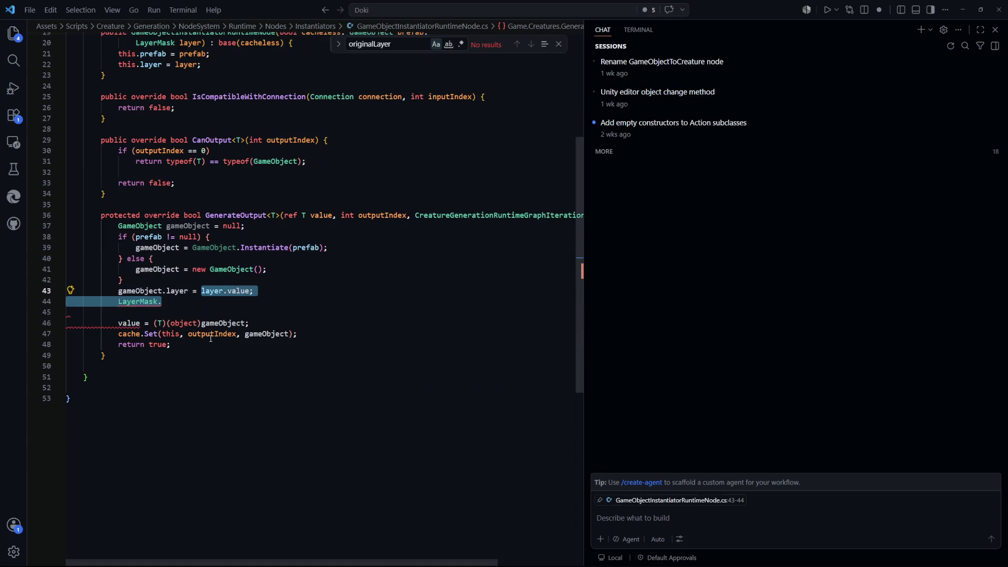
pyautogui.write('LayerMask')
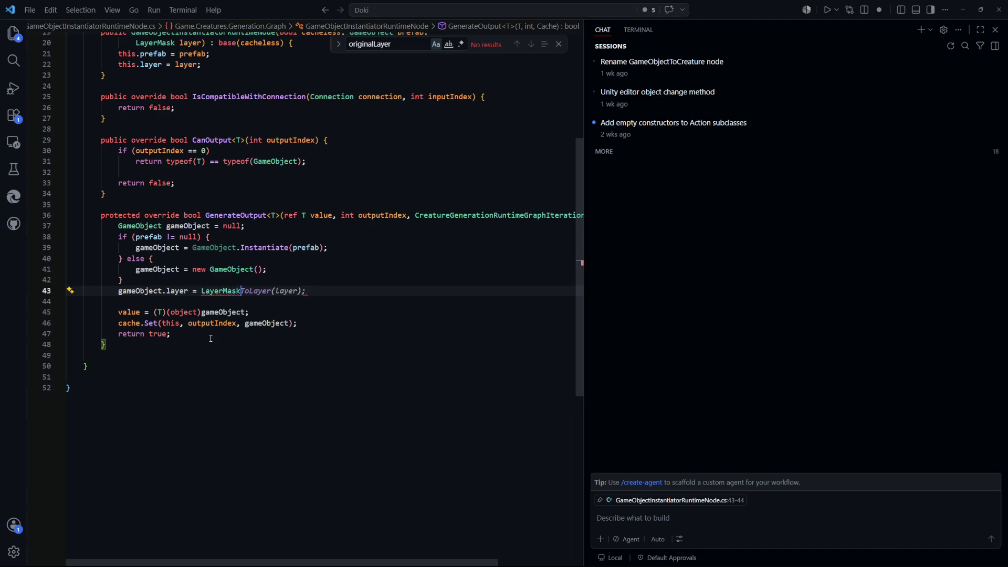
pyautogui.write('.')
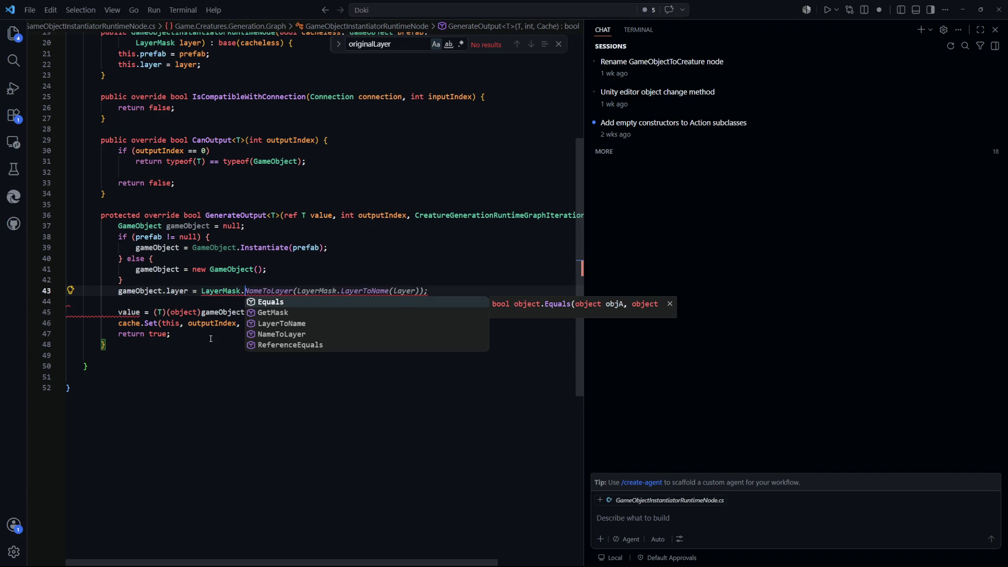
pyautogui.press('Down')
pyautogui.press('Down')
pyautogui.press('Down')
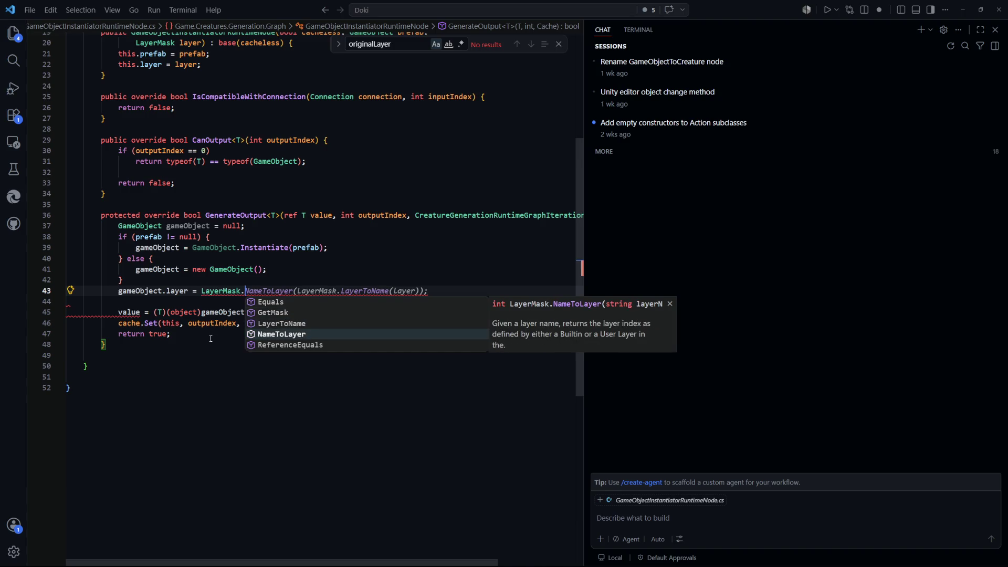
pyautogui.press('Up')
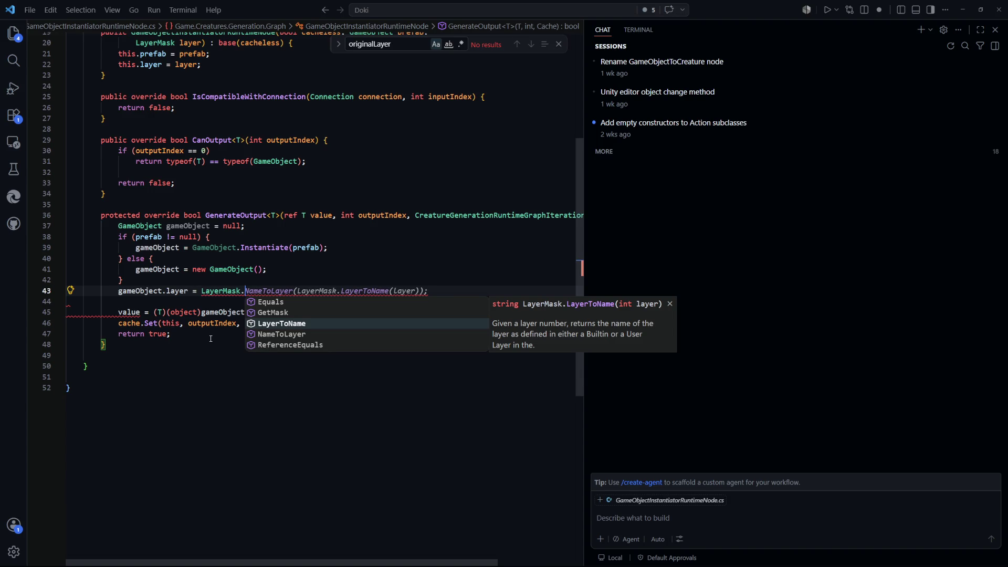
pyautogui.press('Return')
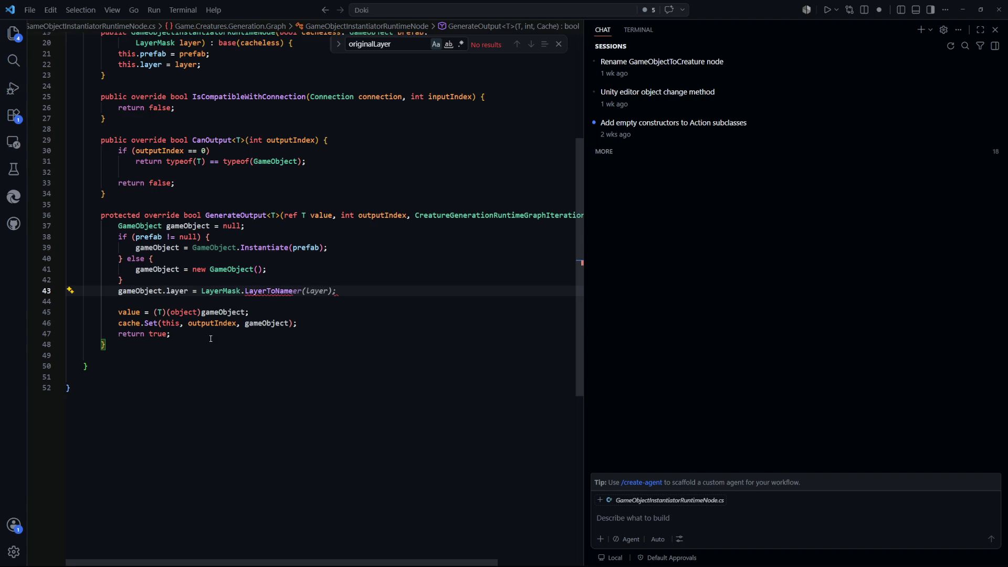
pyautogui.write('(AccelerationEvents')
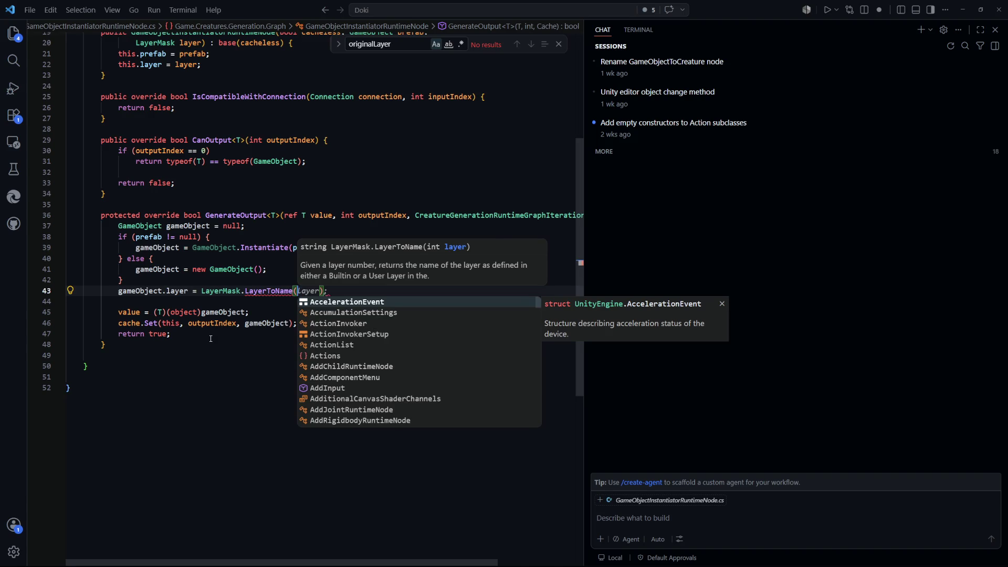
pyautogui.press('Tab')
pyautogui.hotkey('ctrl', 'BackSpace')
pyautogui.write('layer')
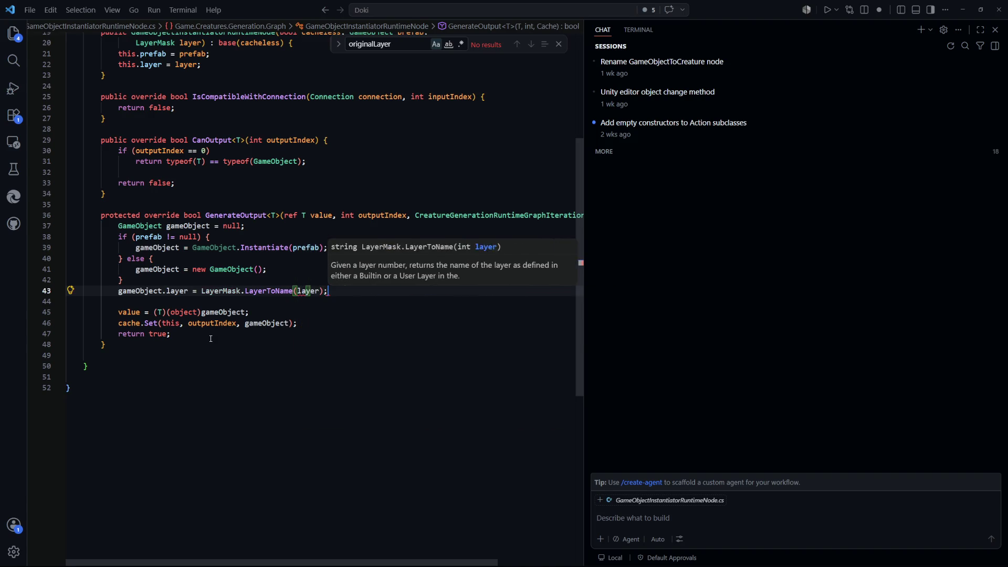
pyautogui.press('Escape')
# Wrap the call in LayerMask.NameToLayer(...) so line 43 assigns the resulting layer index
pyautogui.click(424, 346)
pyautogui.click(325, 291)
pyautogui.click(202, 291)
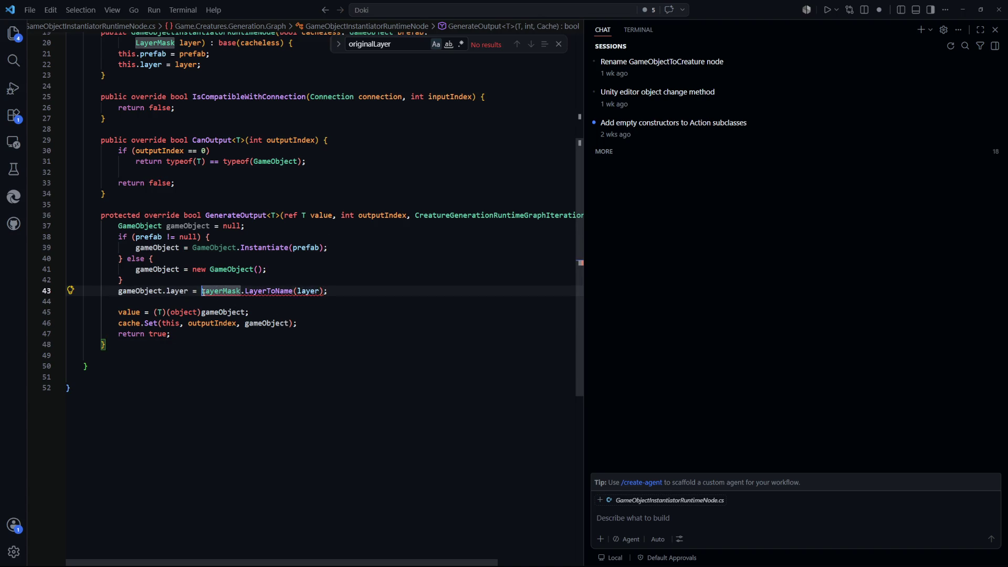
pyautogui.write('layerMask.')
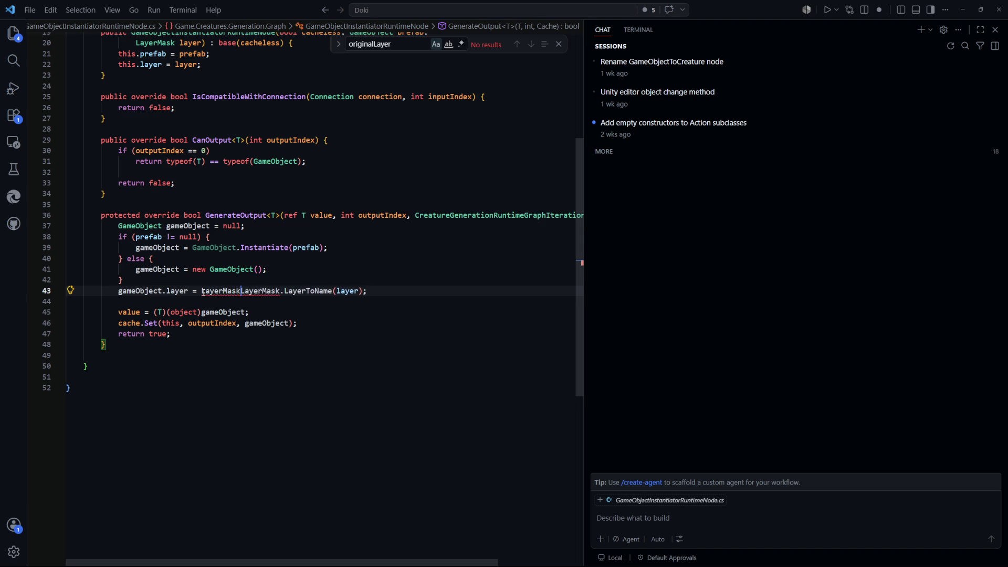
pyautogui.press('Down')
pyautogui.press('Down')
pyautogui.press('Down')
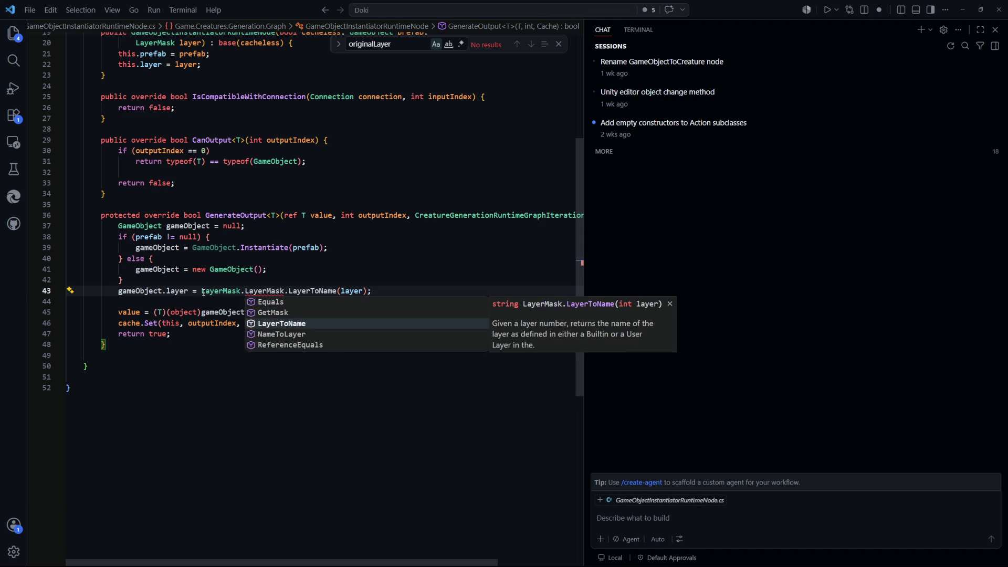
pyautogui.press('Return')
pyautogui.write('(')
pyautogui.press('End')
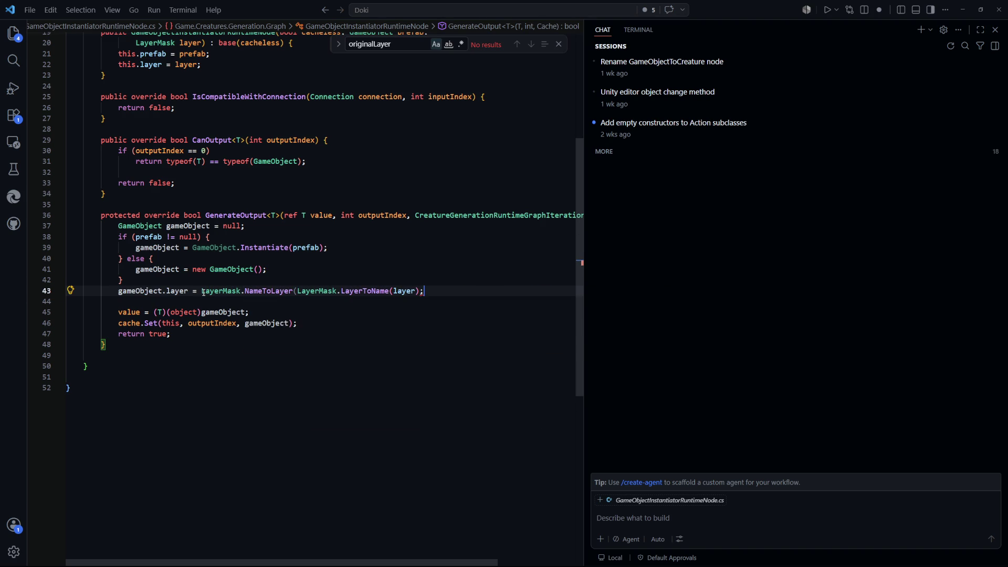
pyautogui.write(')')
pyautogui.hotkey('alt', 'Tab')
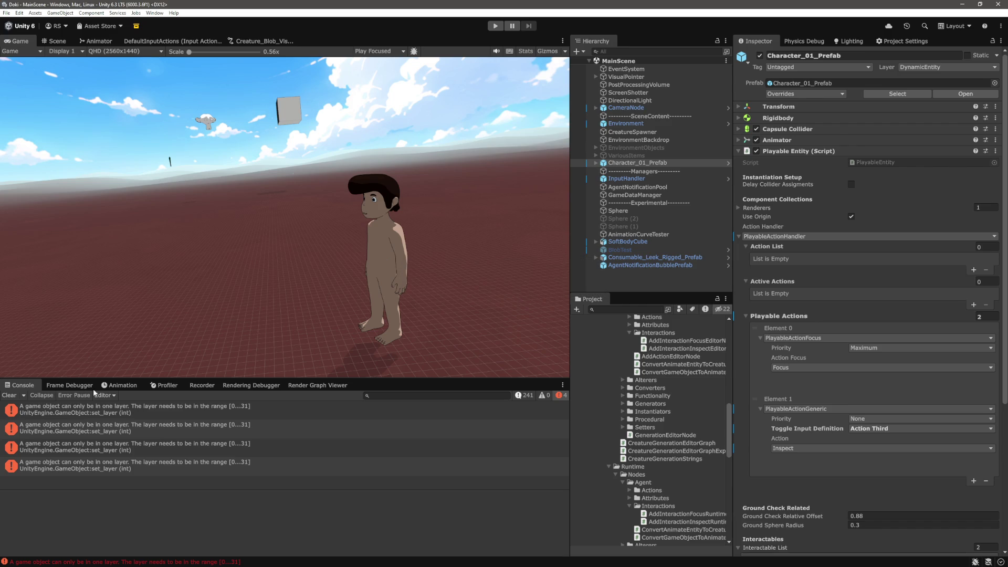
# Clear the console, test-run the scene, then open the script from the 'Layer index out of bounds' error
pyautogui.click(16, 396)
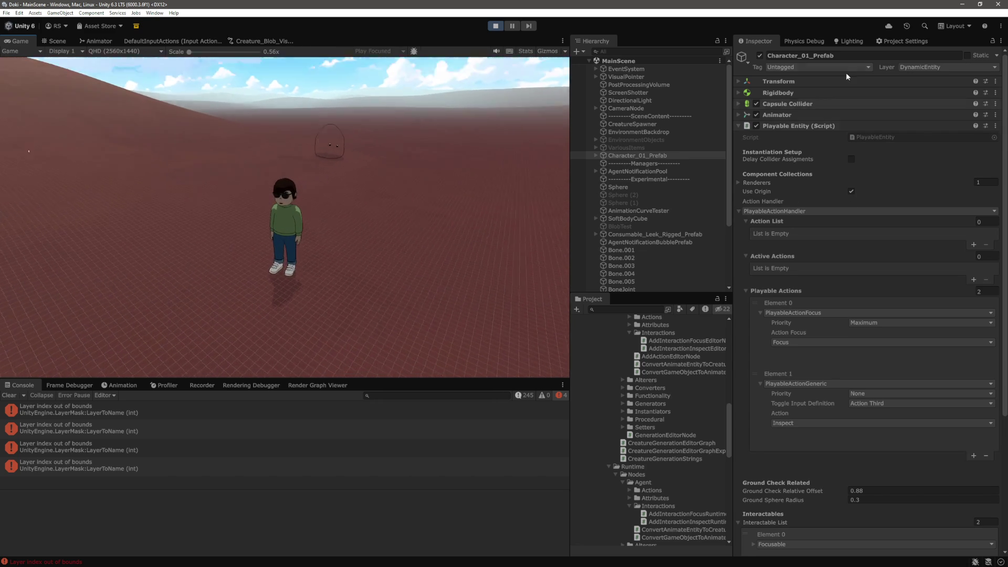
pyautogui.click(495, 26)
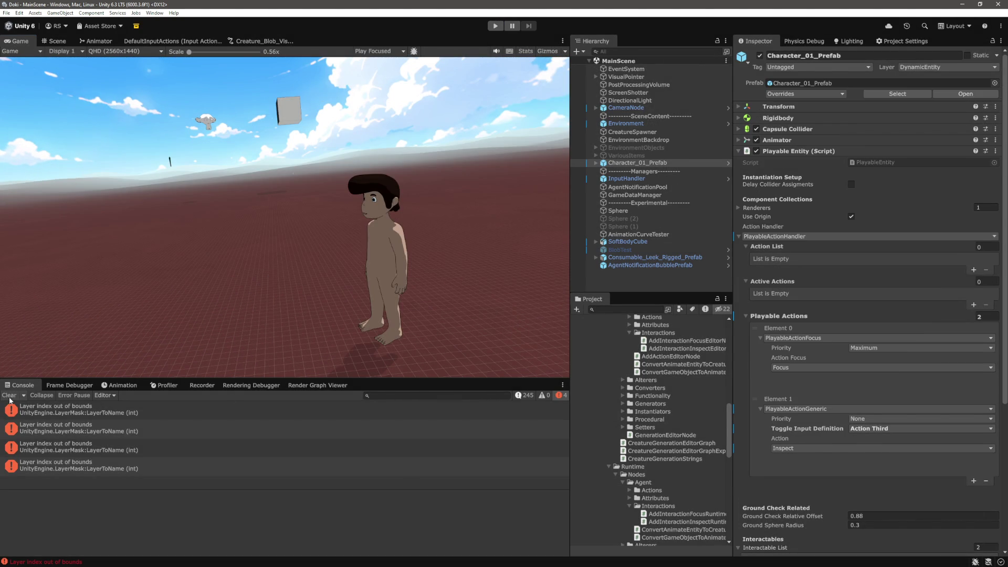
pyautogui.doubleClick(16, 409)
# Delete the NameToLayer(LayerToName(layer)) expression on line 43, then undo to restore it
pyautogui.click(208, 297)
pyautogui.moveTo(209, 297); pyautogui.dragTo(201, 292)
pyautogui.press('BackSpace')
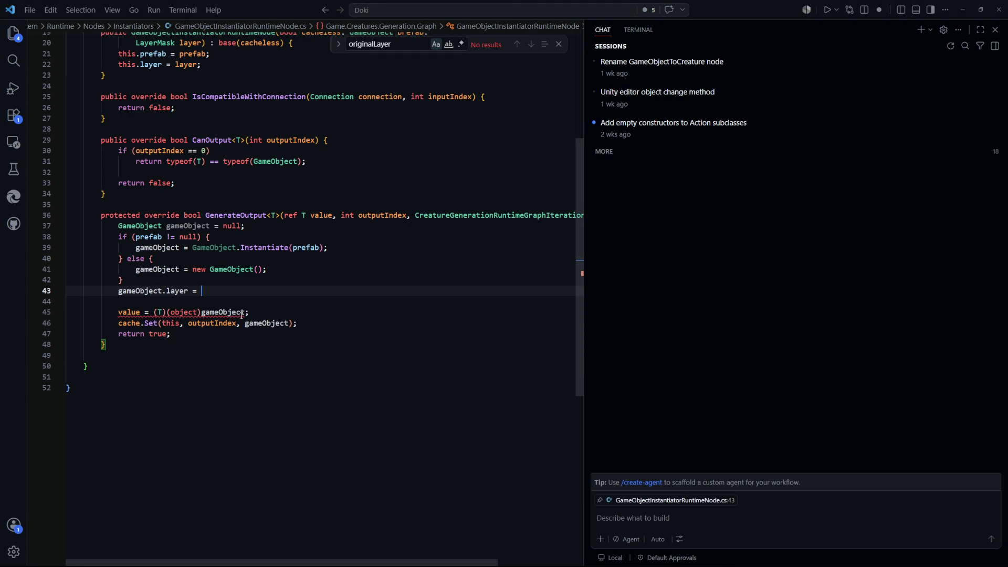
pyautogui.click(371, 315)
pyautogui.press('alt')
pyautogui.hotkey('ctrl', 'z')
# In Unity, show the Creature_Blob_VisualGenerationGraph in place of the Game view
pyautogui.click(428, 345)
pyautogui.hotkey('alt', 'Tab')
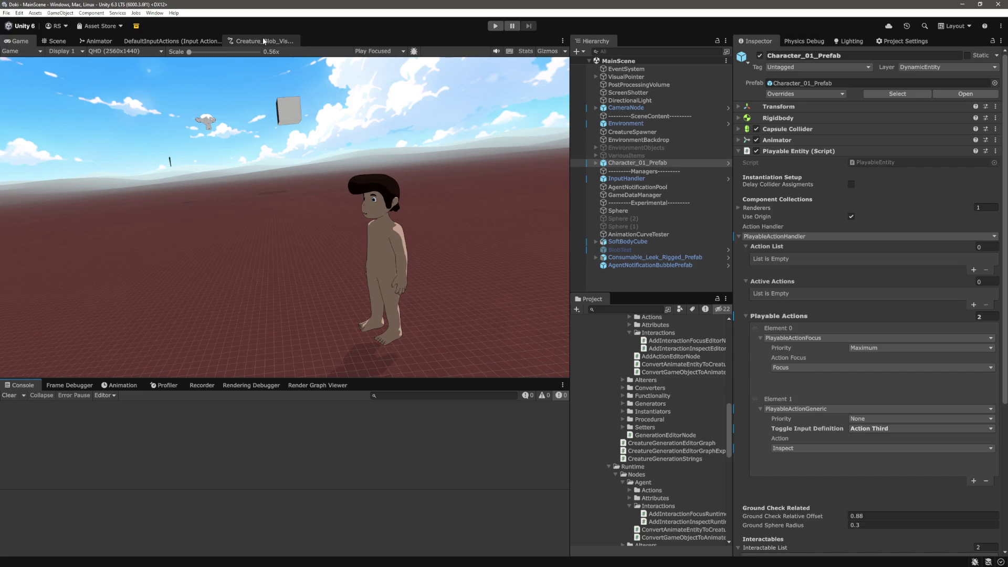
pyautogui.click(262, 42)
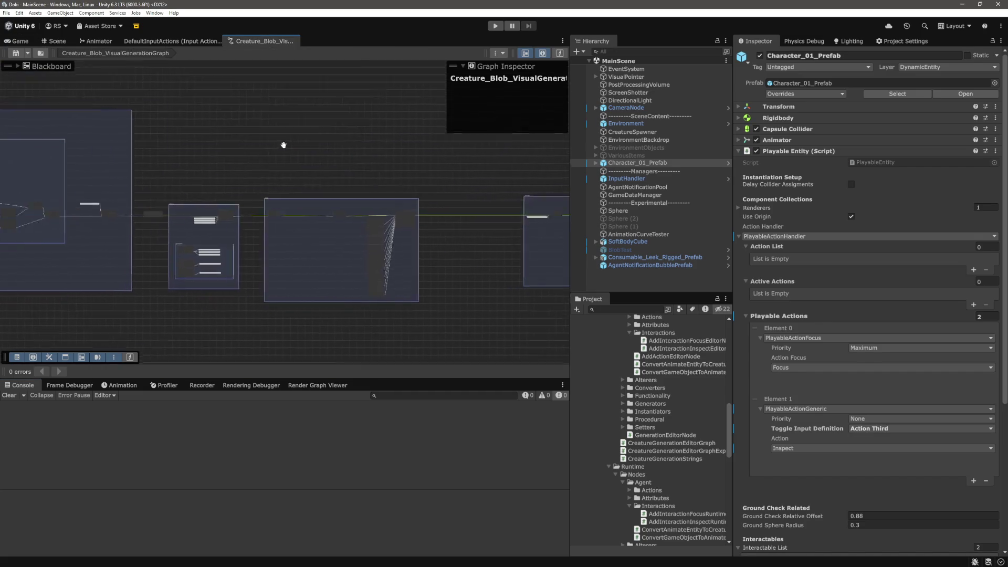
pyautogui.scroll(10, 315, 210)
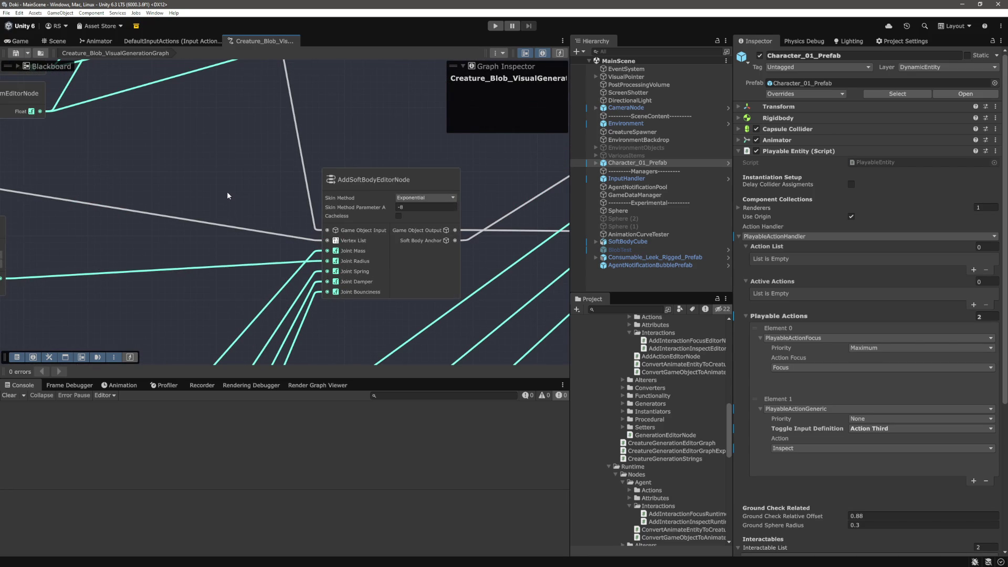
pyautogui.scroll(-5, 227, 191)
pyautogui.moveTo(198, 178); pyautogui.dragTo(329, 183)
pyautogui.scroll(2, 155, 199)
pyautogui.scroll(-8, 339, 270)
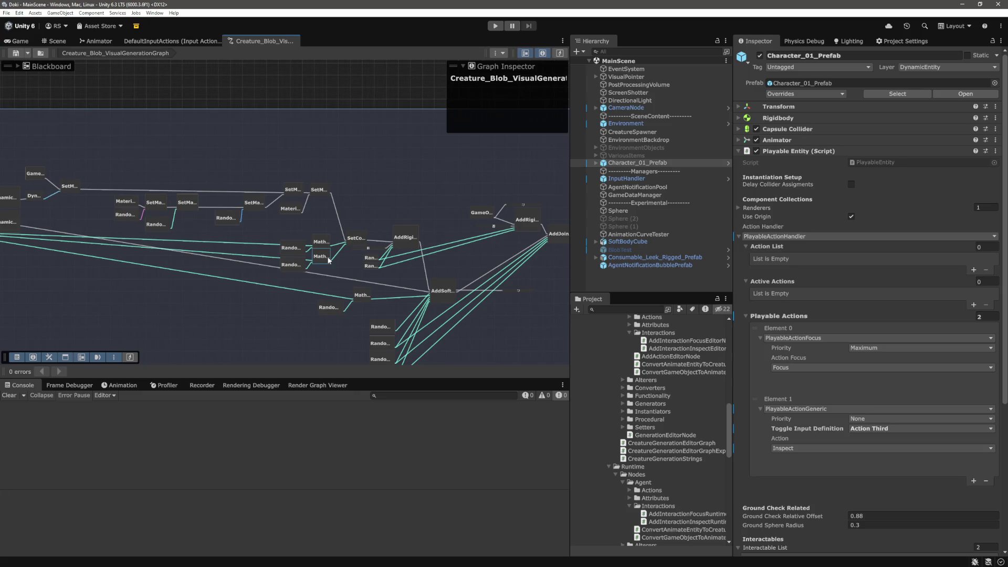
pyautogui.moveTo(219, 309)
pyautogui.mouseDown()
pyautogui.moveTo(326, 270)
pyautogui.moveTo(415, 218)
pyautogui.mouseUp()
pyautogui.moveTo(189, 240); pyautogui.dragTo(347, 261)
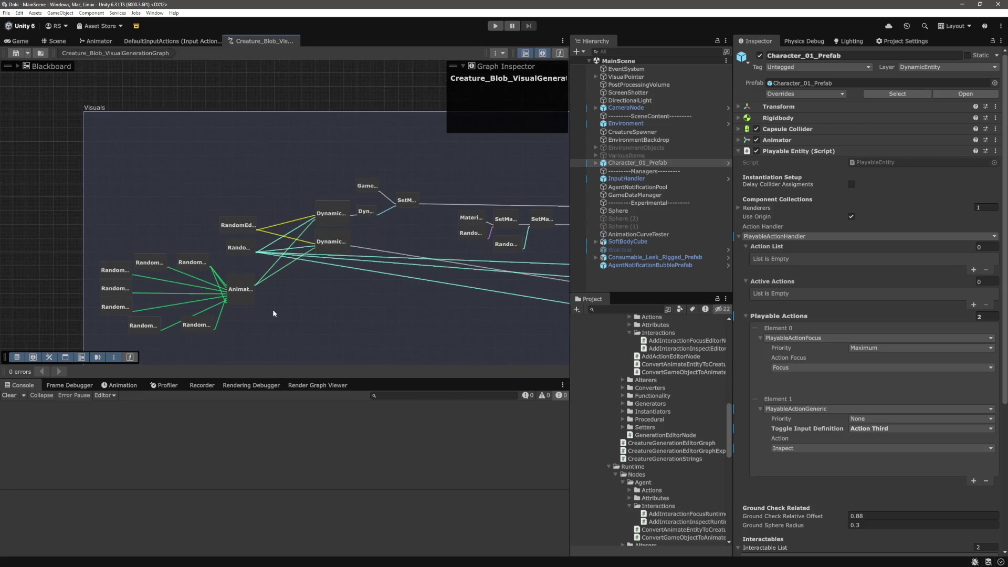
pyautogui.scroll(5, 273, 313)
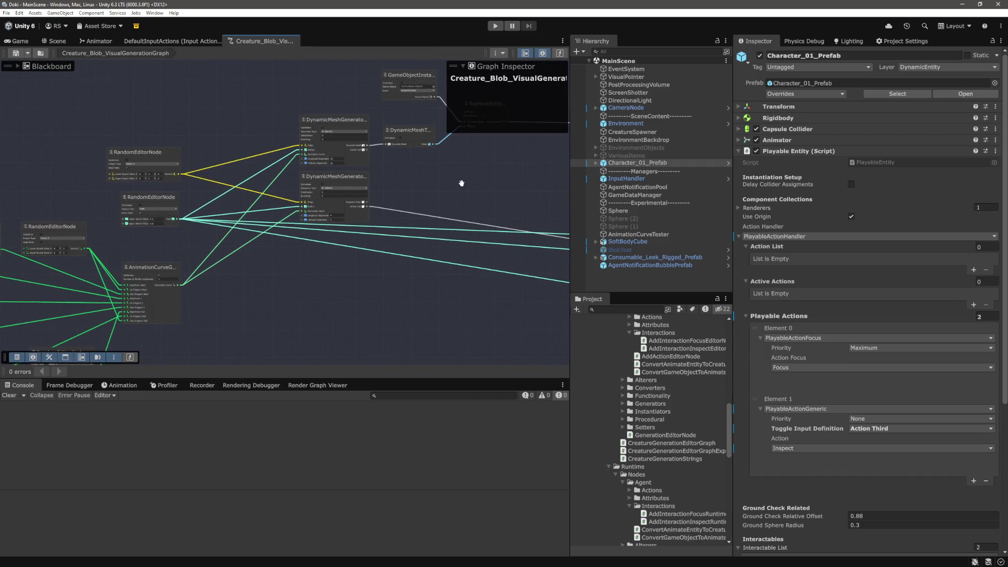
pyautogui.scroll(3, 461, 182)
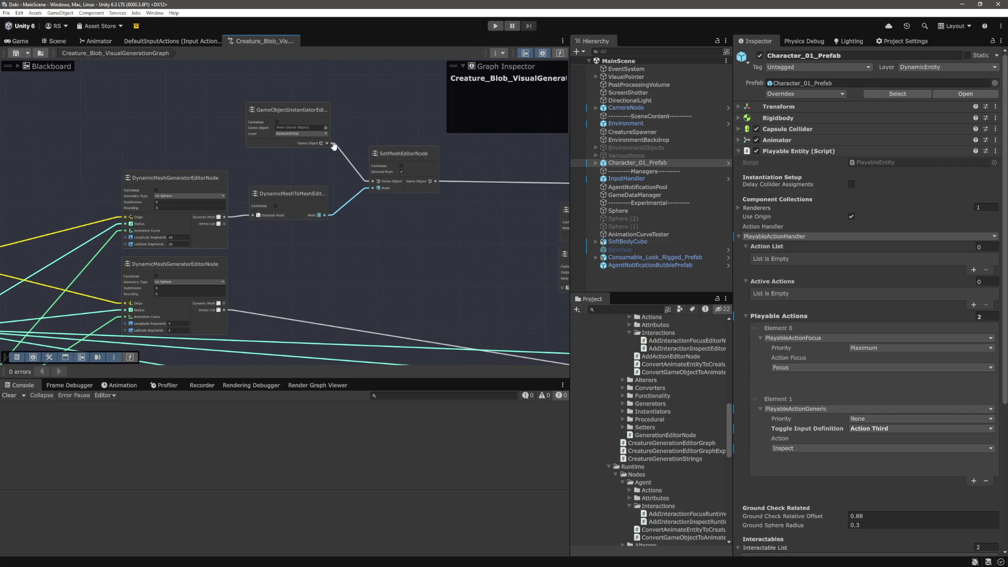
pyautogui.click(317, 133)
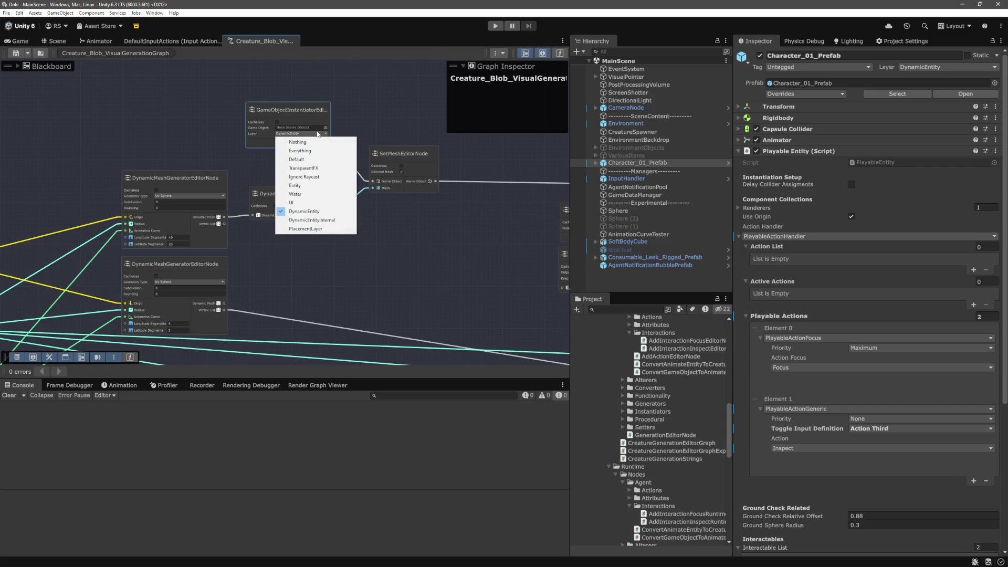
pyautogui.click(483, 233)
pyautogui.moveTo(487, 226)
pyautogui.mouseDown()
pyautogui.moveTo(470, 242)
pyautogui.moveTo(143, 216)
pyautogui.mouseUp()
pyautogui.scroll(2, 204, 210)
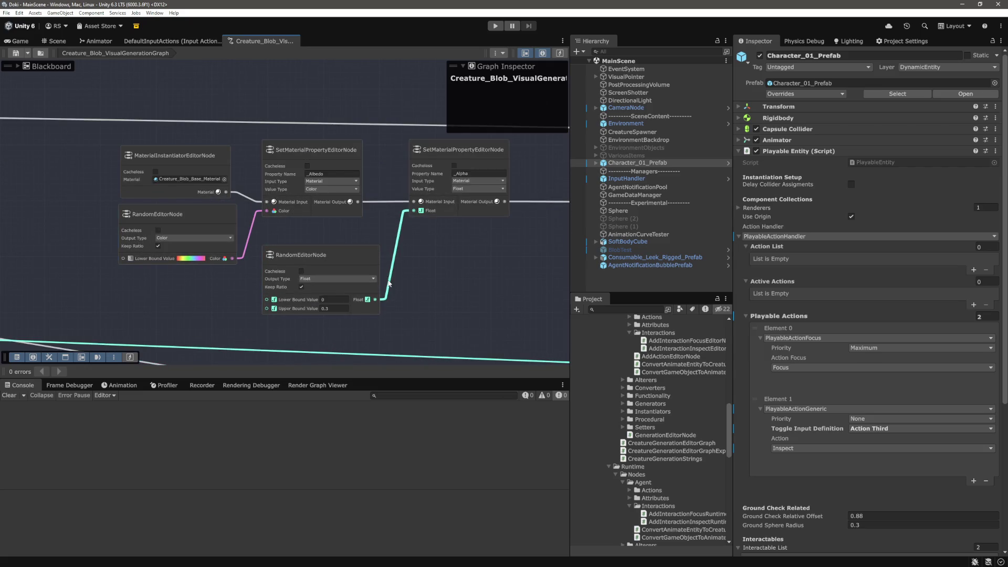
pyautogui.moveTo(510, 297)
pyautogui.mouseDown()
pyautogui.moveTo(388, 263)
pyautogui.moveTo(294, 251)
pyautogui.moveTo(260, 265)
pyautogui.mouseUp()
pyautogui.moveTo(299, 237); pyautogui.dragTo(219, 270)
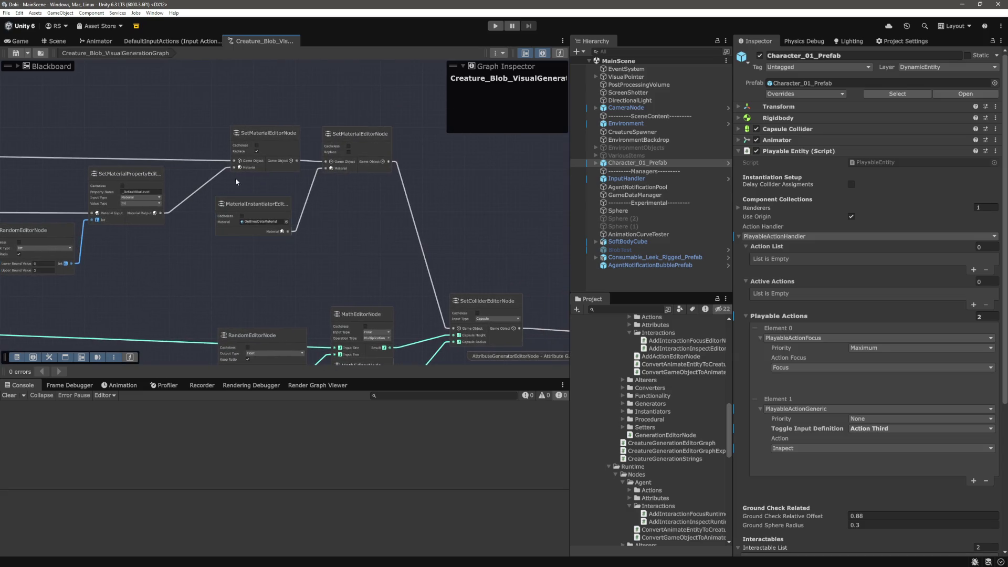
pyautogui.moveTo(360, 273)
pyautogui.mouseDown()
pyautogui.moveTo(236, 222)
pyautogui.moveTo(266, 164)
pyautogui.moveTo(252, 138)
pyautogui.mouseUp()
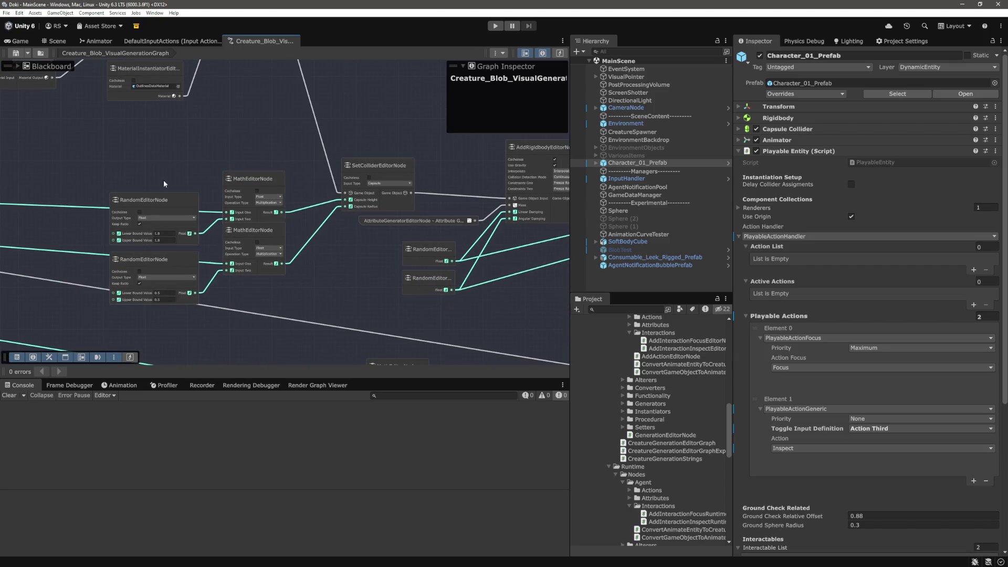
pyautogui.moveTo(365, 285); pyautogui.dragTo(203, 257)
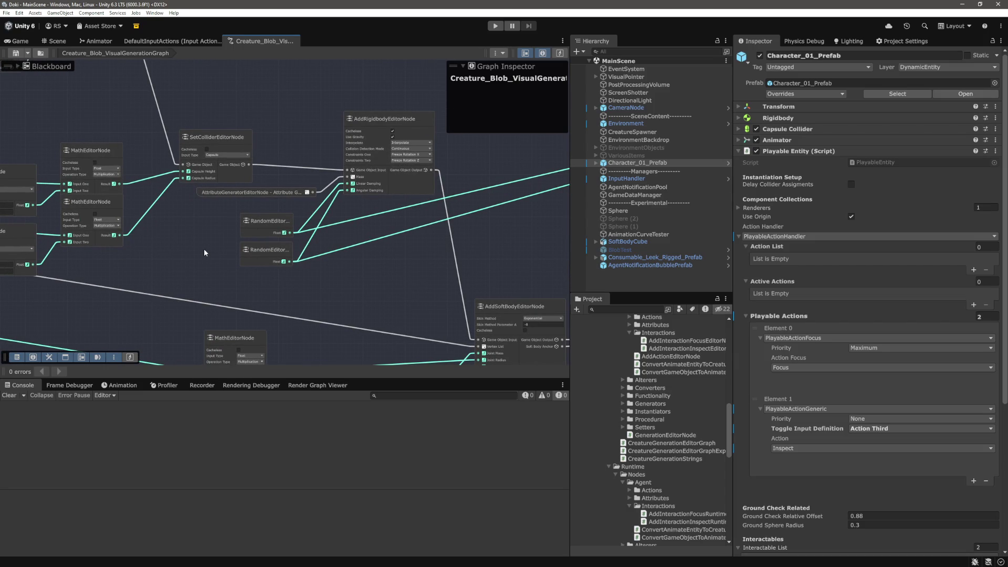
pyautogui.scroll(-1, 204, 251)
pyautogui.moveTo(316, 260); pyautogui.dragTo(311, 103)
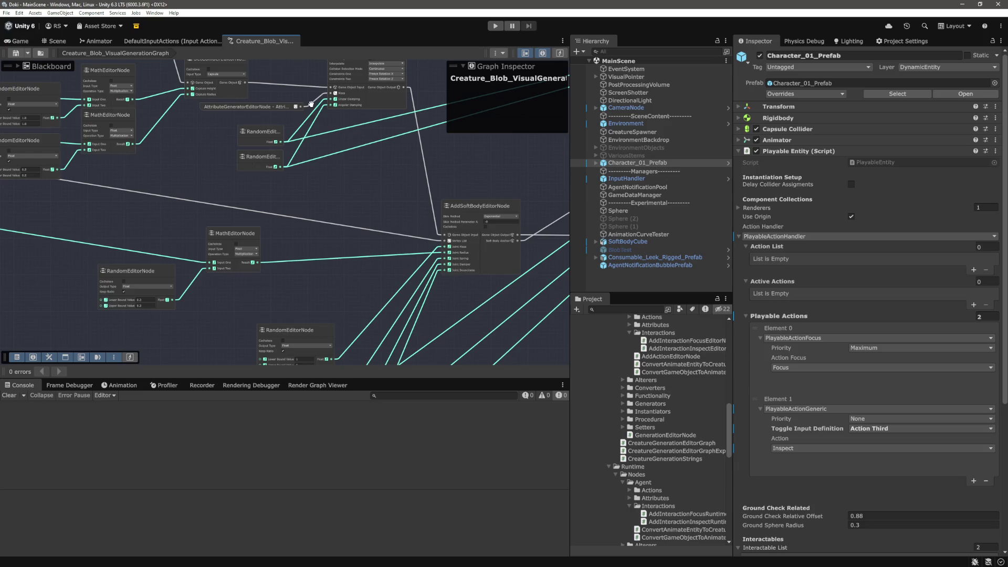
pyautogui.moveTo(337, 262)
pyautogui.mouseDown()
pyautogui.moveTo(322, 94)
pyautogui.moveTo(325, 115)
pyautogui.moveTo(352, 141)
pyautogui.moveTo(354, 214)
pyautogui.mouseUp()
pyautogui.scroll(2, 354, 213)
pyautogui.moveTo(380, 153); pyautogui.dragTo(491, 254)
pyautogui.scroll(-2, 490, 254)
pyautogui.moveTo(225, 218)
pyautogui.mouseDown()
pyautogui.moveTo(332, 224)
pyautogui.moveTo(210, 168)
pyautogui.mouseUp()
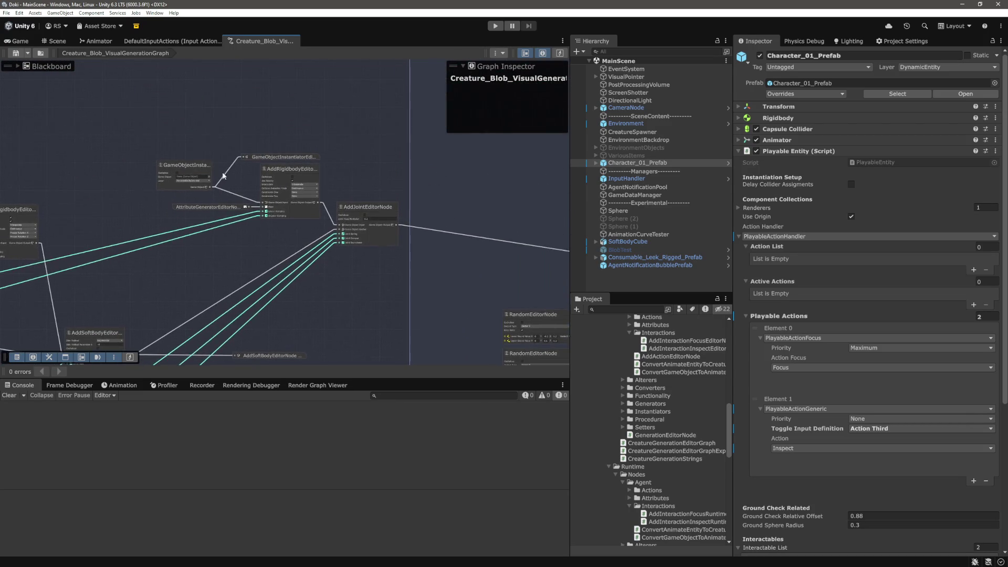
pyautogui.scroll(2, 205, 163)
pyautogui.click(173, 215)
pyautogui.click(229, 134)
pyautogui.moveTo(236, 116); pyautogui.dragTo(184, 113)
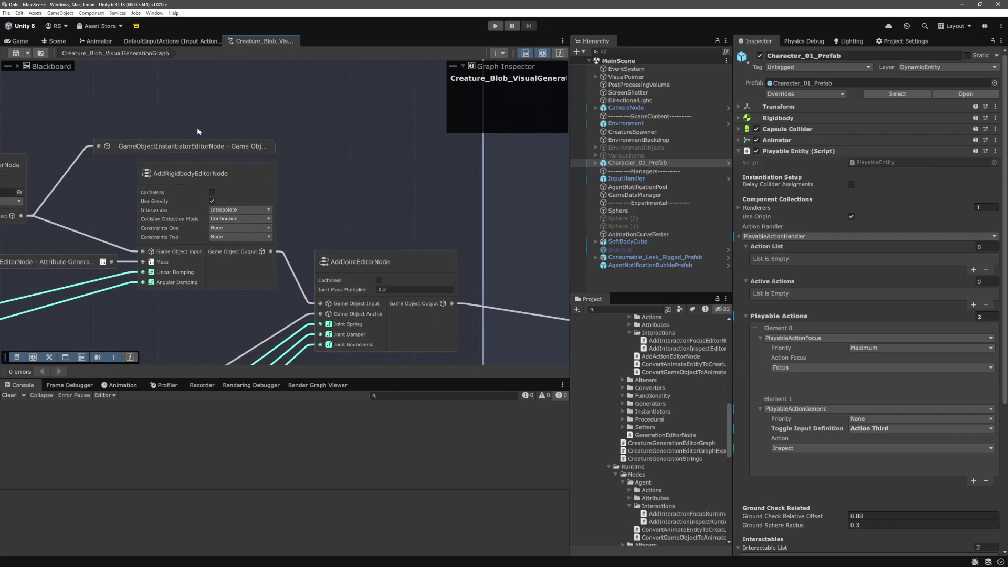
pyautogui.scroll(-2, 197, 127)
pyautogui.moveTo(197, 128)
pyautogui.mouseDown()
pyautogui.moveTo(350, 196)
pyautogui.moveTo(216, 122)
pyautogui.moveTo(147, 134)
pyautogui.mouseUp()
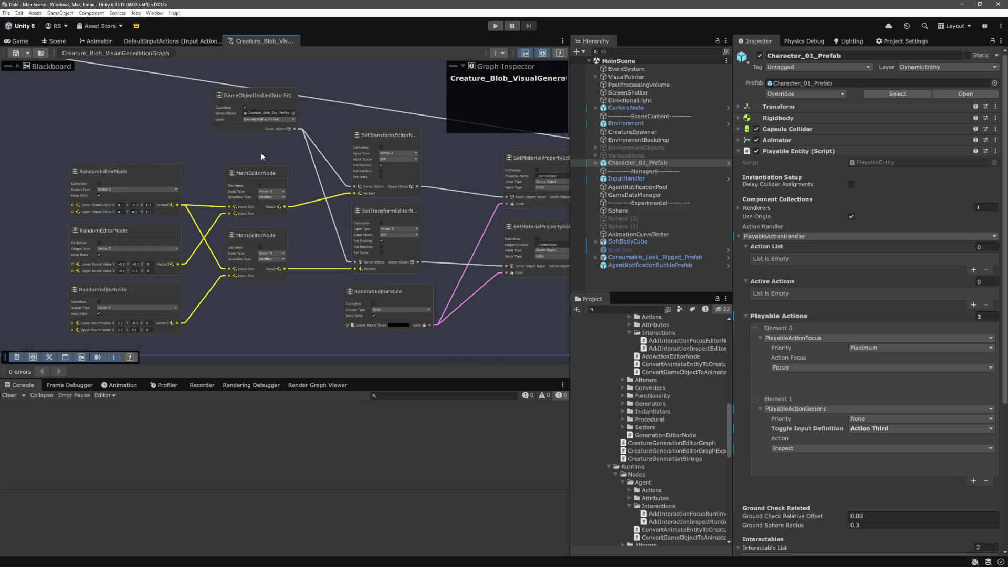
pyautogui.scroll(3, 268, 122)
pyautogui.click(268, 123)
pyautogui.click(118, 115)
pyautogui.scroll(-3, 188, 144)
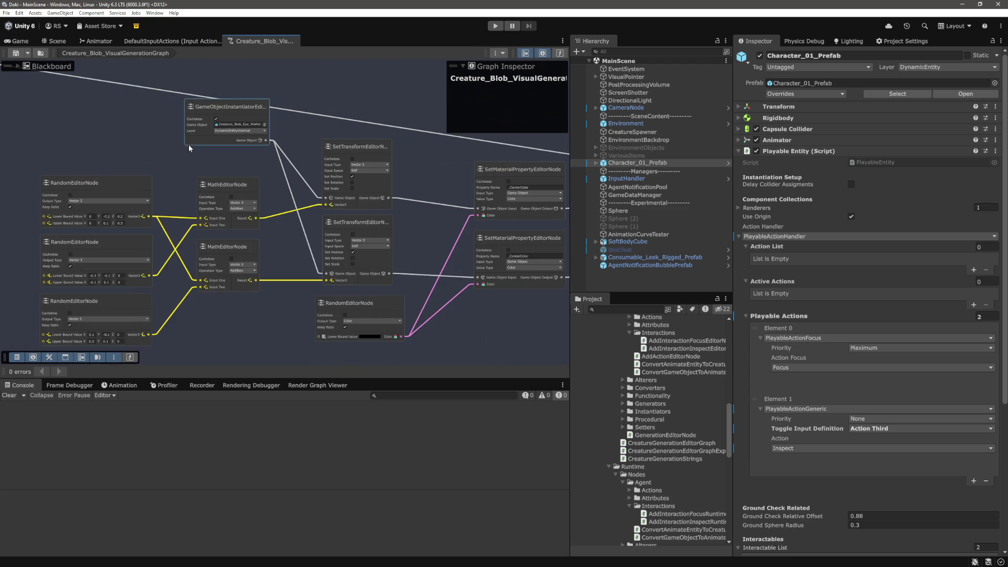
pyautogui.moveTo(392, 128)
pyautogui.mouseDown()
pyautogui.moveTo(182, 119)
pyautogui.moveTo(282, 112)
pyautogui.mouseUp()
pyautogui.moveTo(282, 181)
pyautogui.mouseDown()
pyautogui.moveTo(251, 133)
pyautogui.moveTo(122, 152)
pyautogui.mouseUp()
pyautogui.scroll(2, 278, 196)
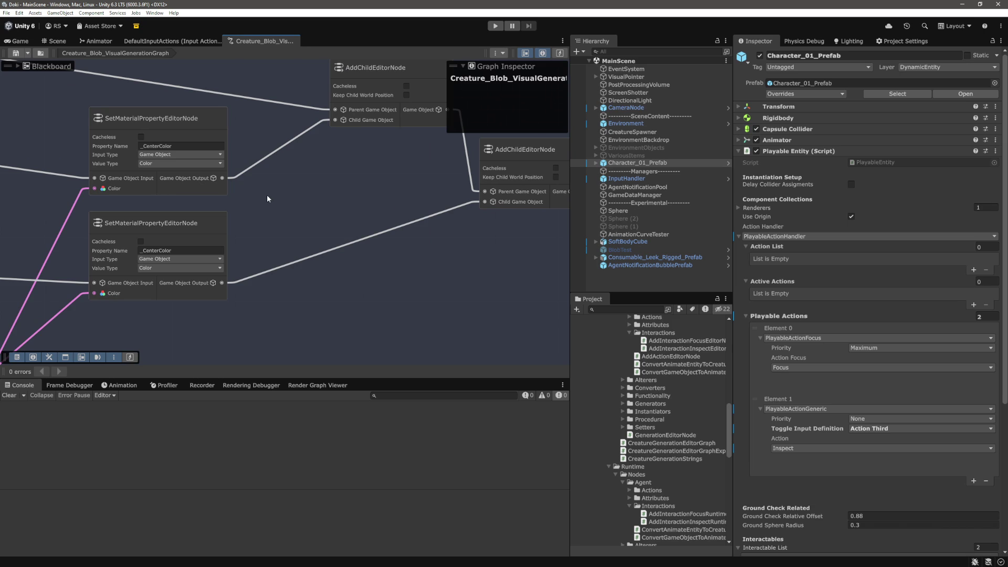
pyautogui.moveTo(266, 195)
pyautogui.mouseDown()
pyautogui.moveTo(159, 235)
pyautogui.moveTo(50, 230)
pyautogui.mouseUp()
pyautogui.scroll(2, 204, 220)
pyautogui.moveTo(204, 219); pyautogui.dragTo(238, 243)
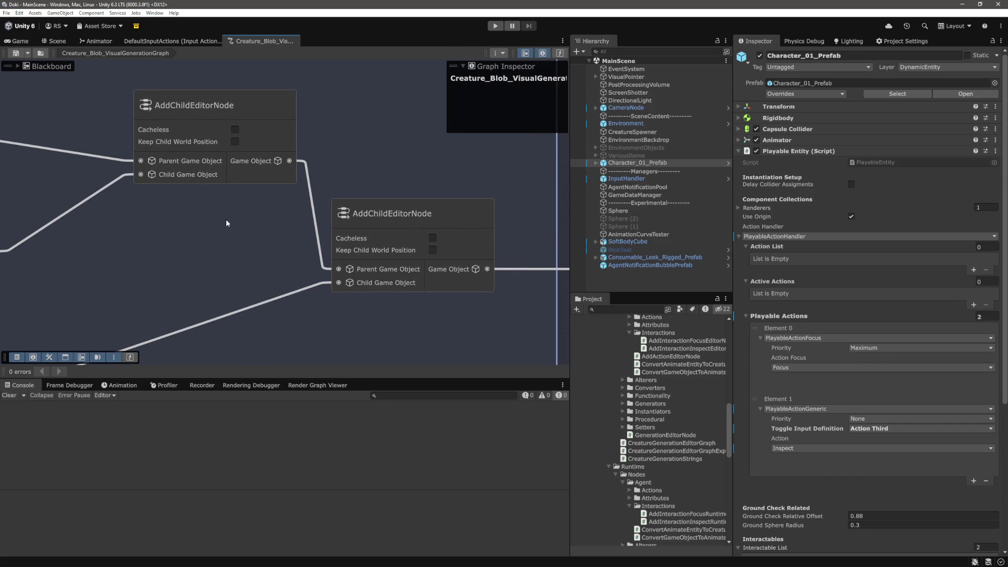
pyautogui.scroll(-3, 222, 214)
pyautogui.moveTo(157, 210)
pyautogui.mouseDown()
pyautogui.moveTo(124, 209)
pyautogui.moveTo(244, 209)
pyautogui.mouseUp()
pyautogui.scroll(-4, 245, 210)
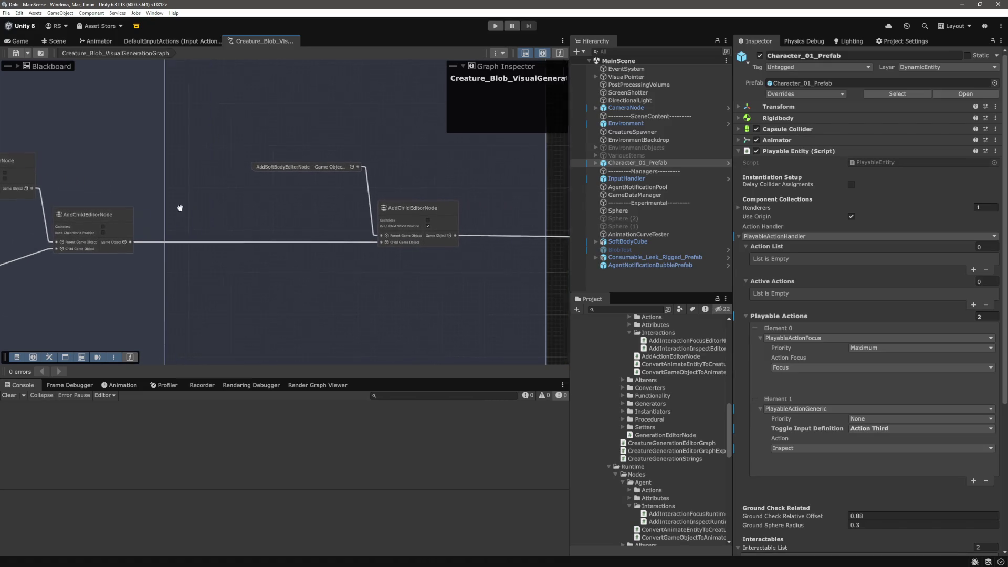
pyautogui.moveTo(427, 221); pyautogui.dragTo(149, 211)
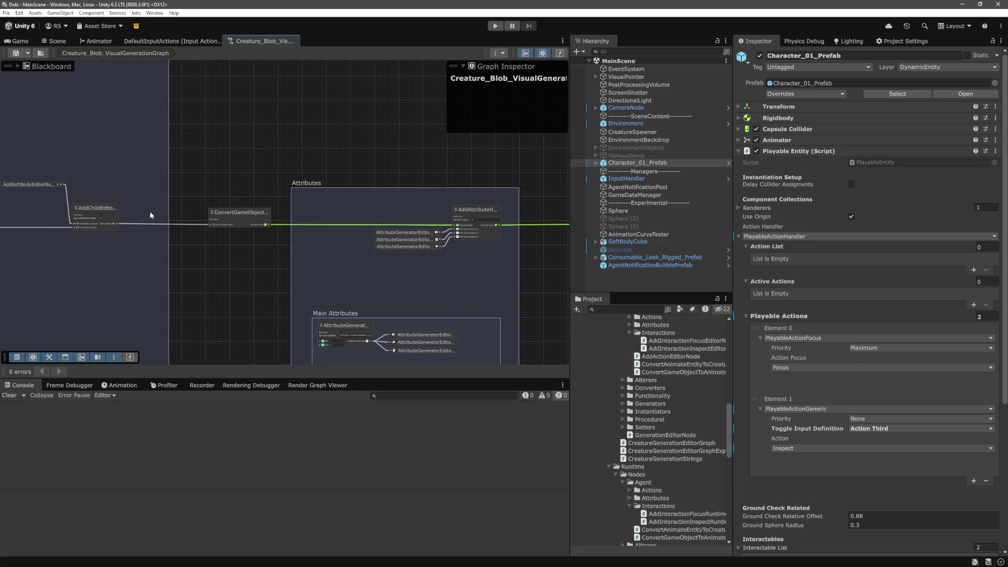
pyautogui.scroll(-3, 263, 217)
pyautogui.moveTo(387, 205)
pyautogui.mouseDown()
pyautogui.moveTo(137, 181)
pyautogui.moveTo(299, 158)
pyautogui.moveTo(256, 155)
pyautogui.moveTo(374, 169)
pyautogui.mouseUp()
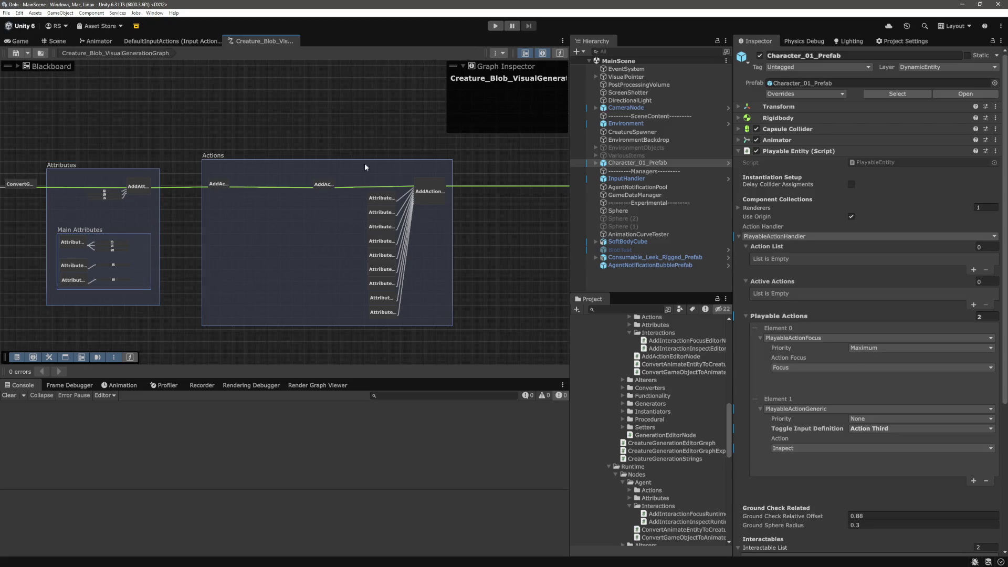
pyautogui.moveTo(365, 167); pyautogui.dragTo(40, 141)
pyautogui.moveTo(276, 135)
pyautogui.mouseDown()
pyautogui.moveTo(447, 118)
pyautogui.moveTo(362, 147)
pyautogui.mouseUp()
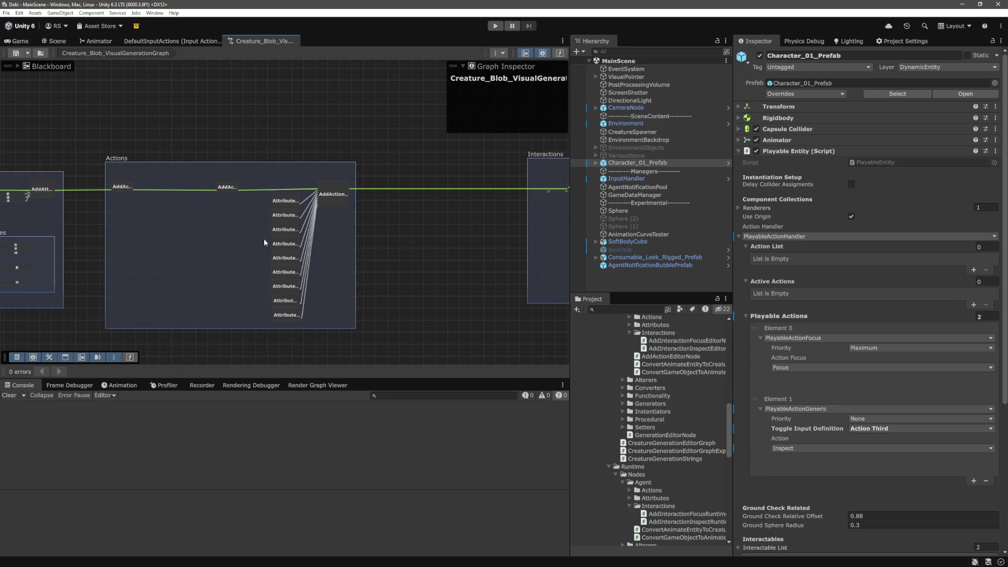
pyautogui.scroll(-5, 109, 185)
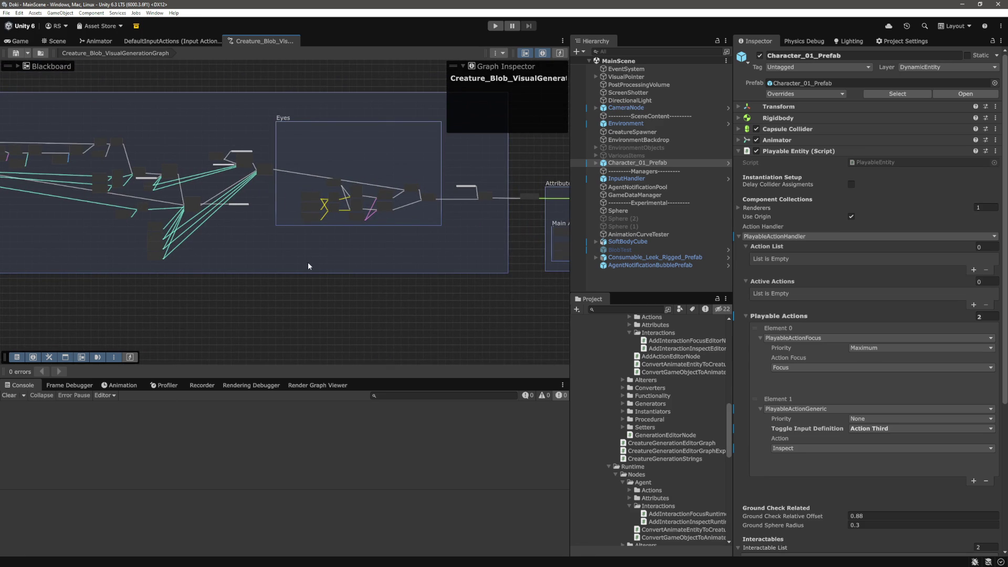
pyautogui.hotkey('alt', 'Tab')
# Ask the chat assistant, in Ask mode, how to convert a LayerMask to a Unity layer
pyautogui.click(410, 323)
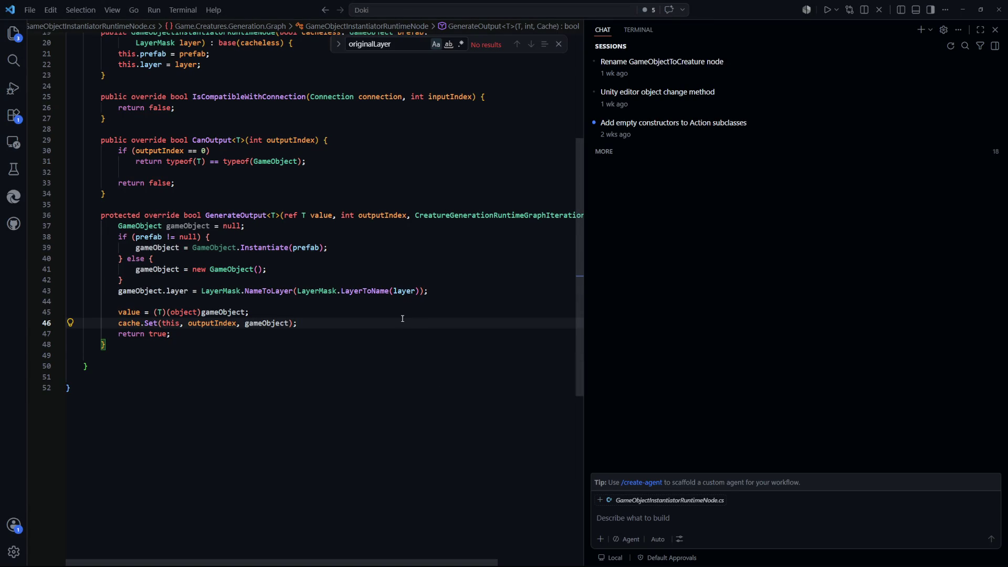
pyautogui.moveTo(460, 289); pyautogui.dragTo(293, 292)
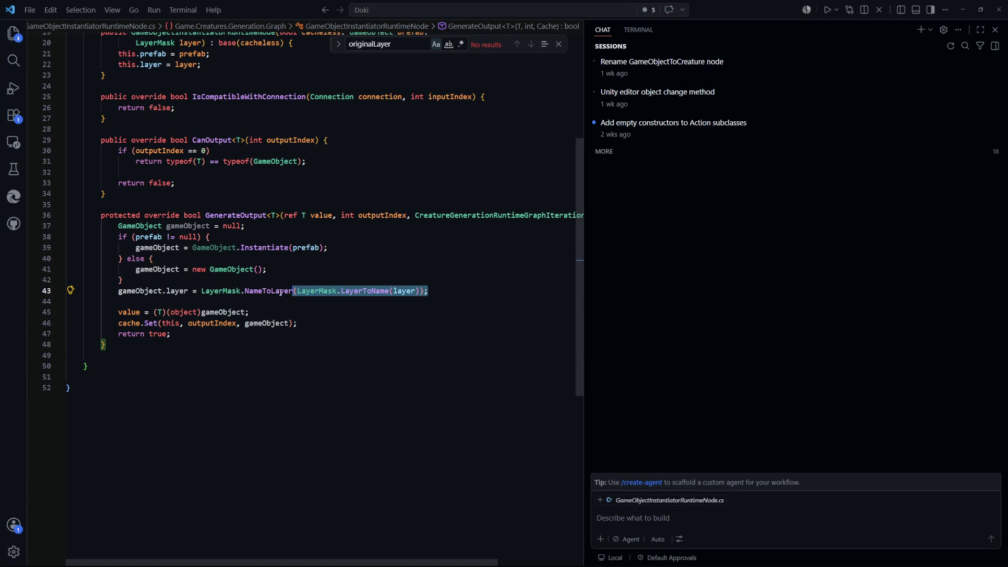
pyautogui.click(413, 331)
pyautogui.click(716, 518)
pyautogui.write('LayerMask')
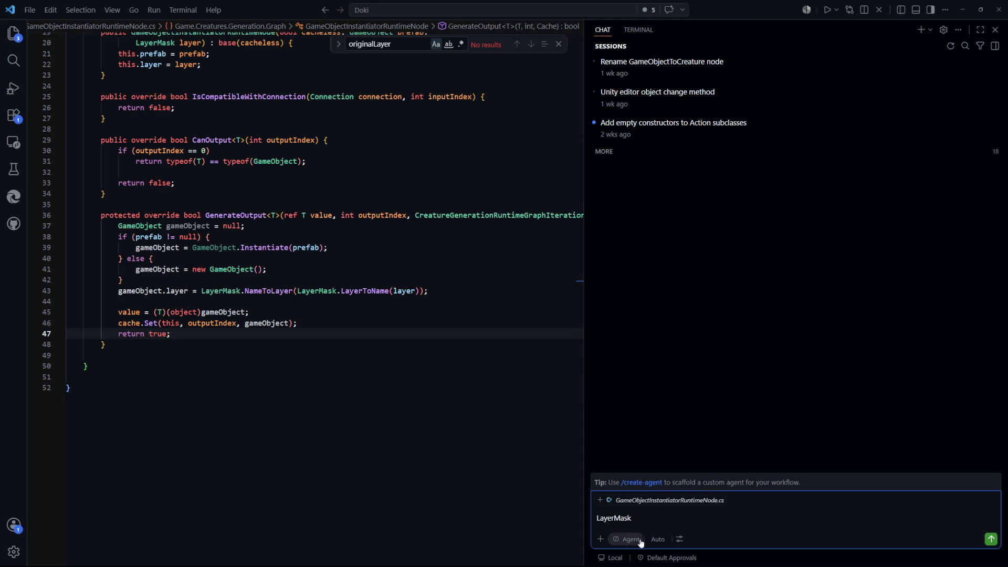
pyautogui.click(631, 540)
pyautogui.click(656, 506)
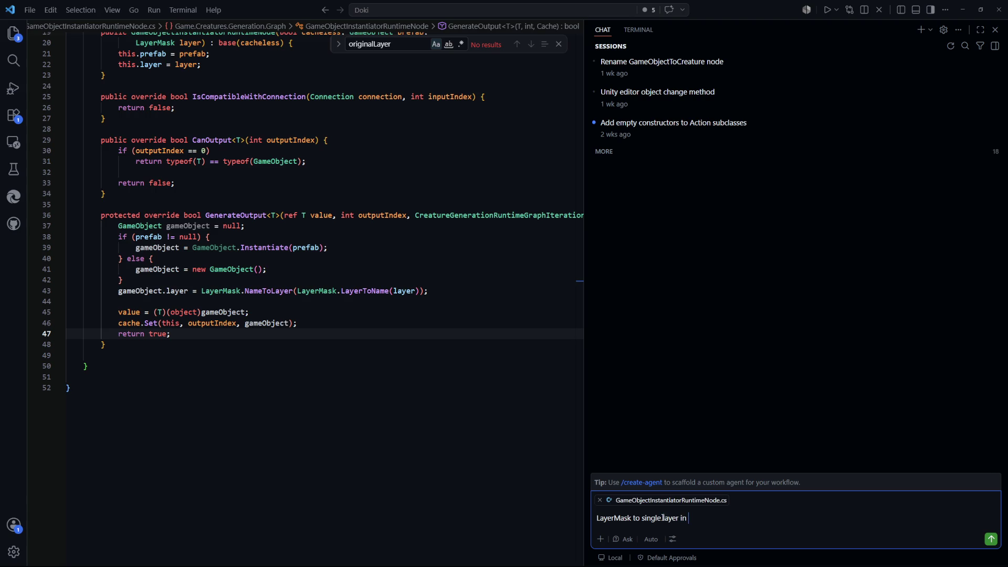
pyautogui.write('ity')
pyautogui.press('Return')
# Replace the NameToLayer/LayerToName call on line 43 with plain 'layer;'
pyautogui.click(288, 366)
pyautogui.scroll(1, 288, 273)
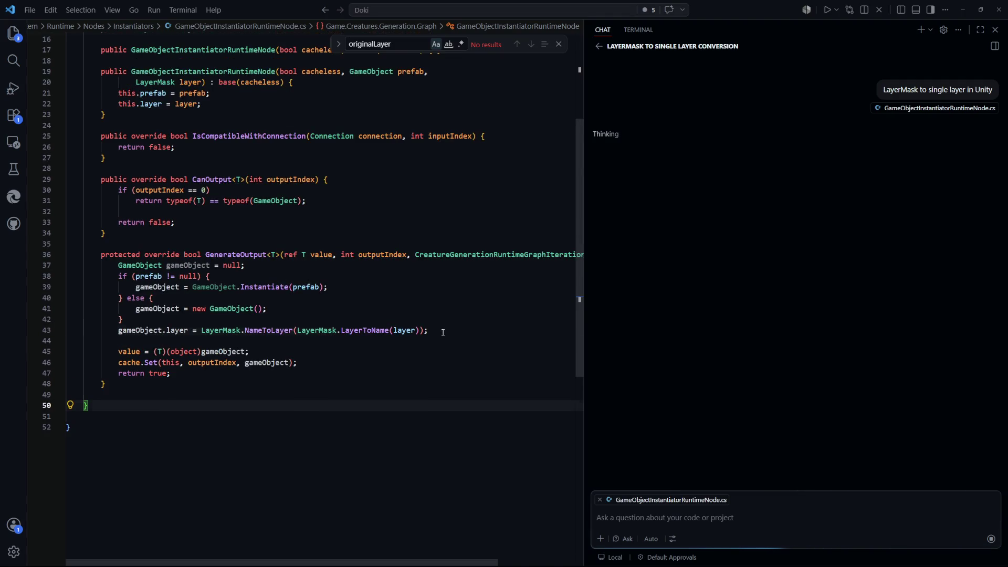
pyautogui.moveTo(428, 330); pyautogui.dragTo(217, 330)
pyautogui.doubleClick(369, 330)
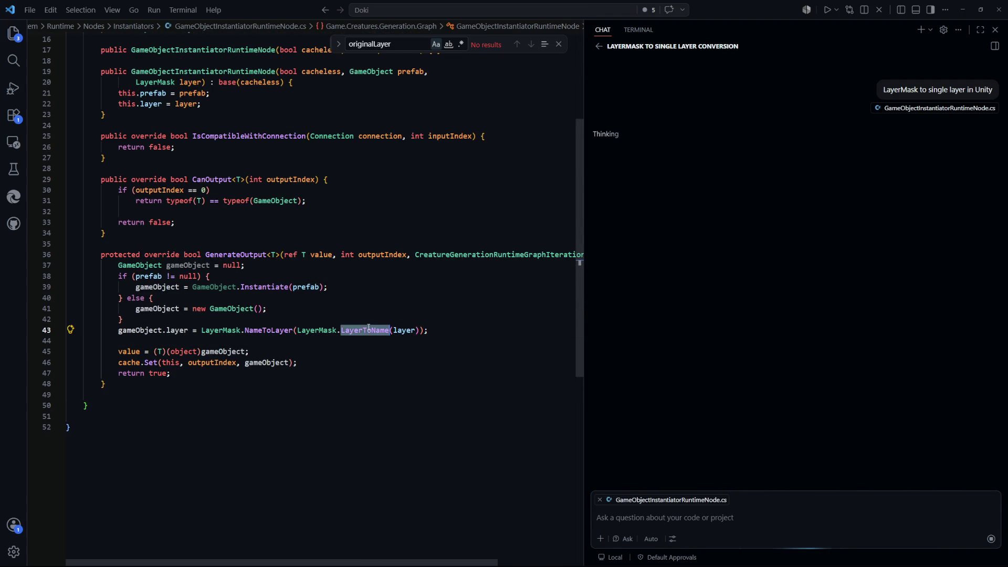
pyautogui.click(445, 372)
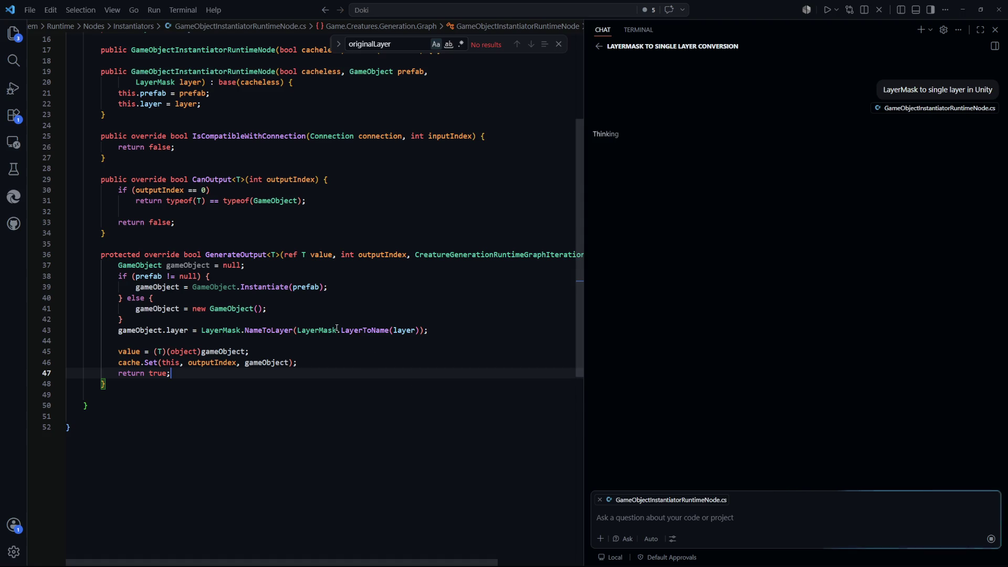
pyautogui.moveTo(445, 330); pyautogui.dragTo(201, 329)
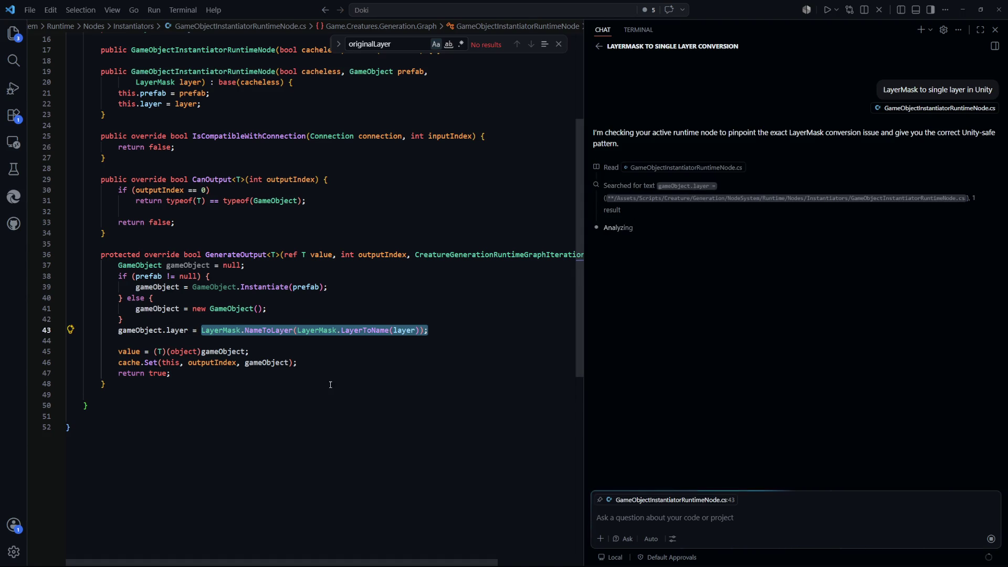
pyautogui.press('BackSpace')
pyautogui.write('layer;')
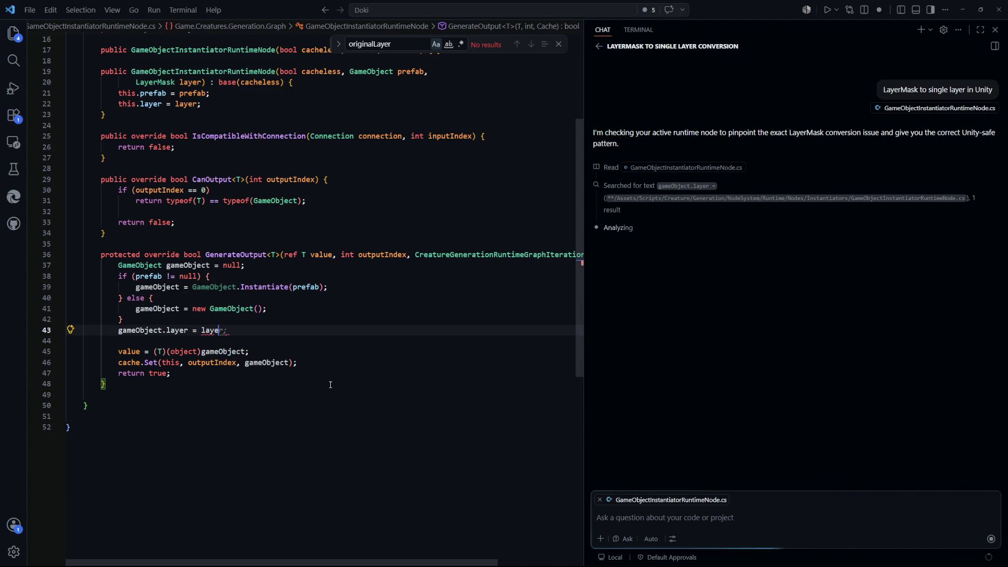
# Change the layer field's type on line 15 from LayerMask to int
pyautogui.scroll(5, 333, 383)
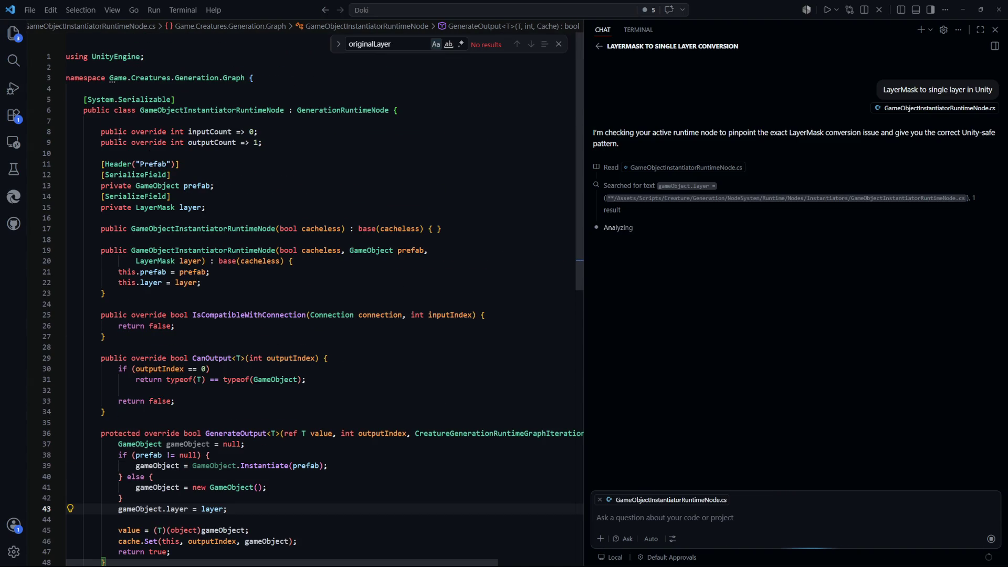
pyautogui.moveTo(206, 207); pyautogui.dragTo(82, 195)
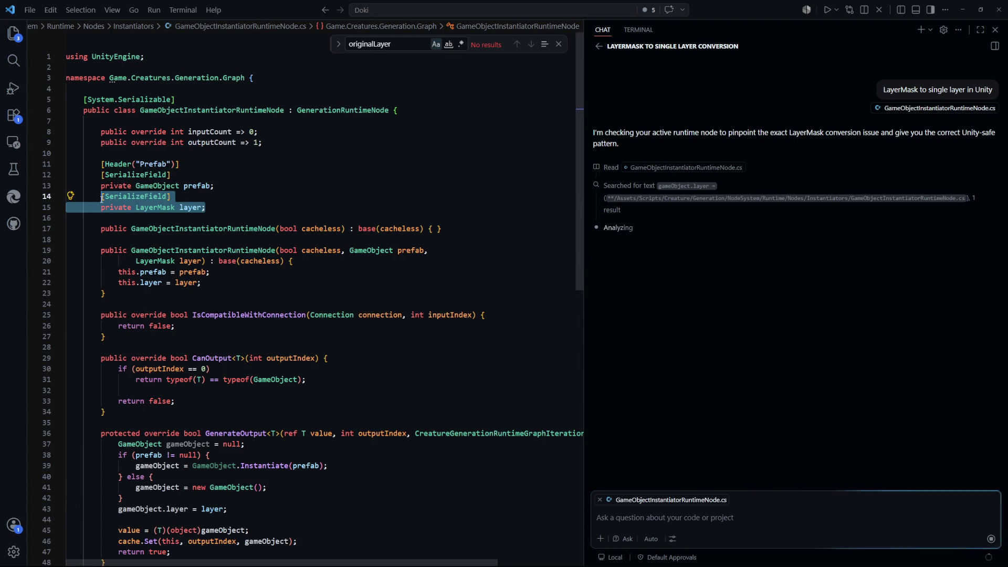
pyautogui.click(221, 200)
pyautogui.tripleClick(221, 200)
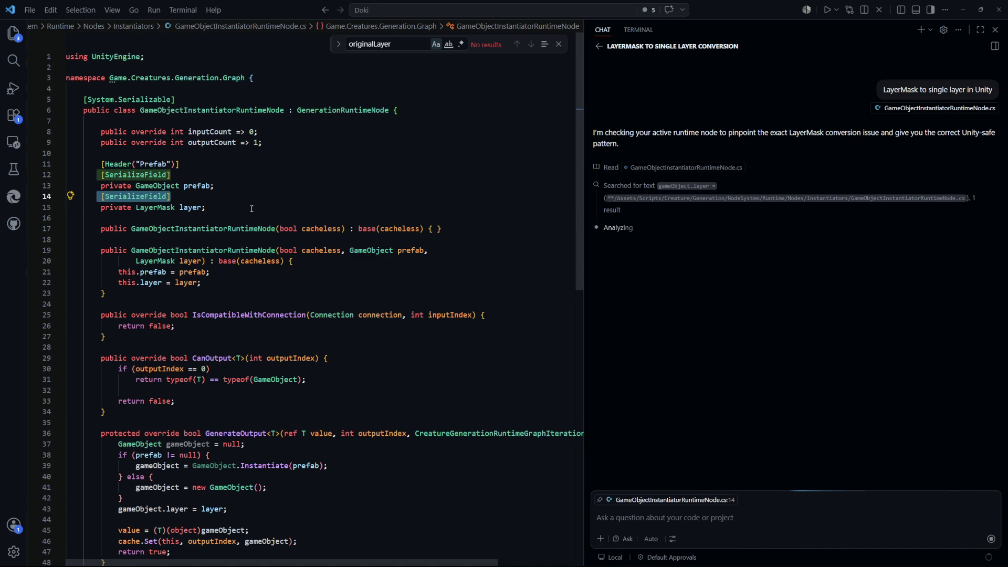
pyautogui.click(210, 207)
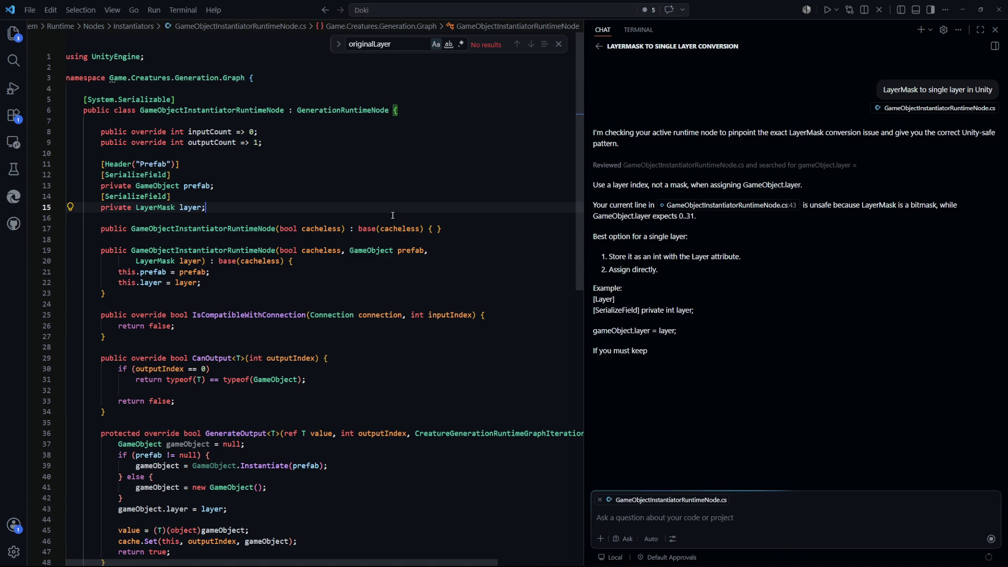
pyautogui.press('Up')
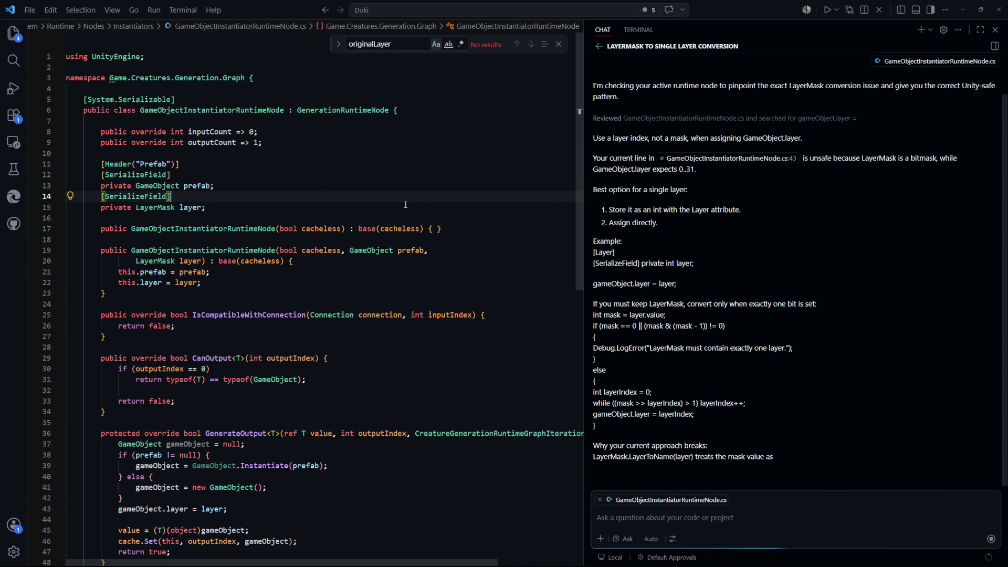
pyautogui.click(388, 208)
pyautogui.hotkey('ctrl', 'Tab')
pyautogui.click(372, 238)
pyautogui.hotkey('ctrl', 'Tab')
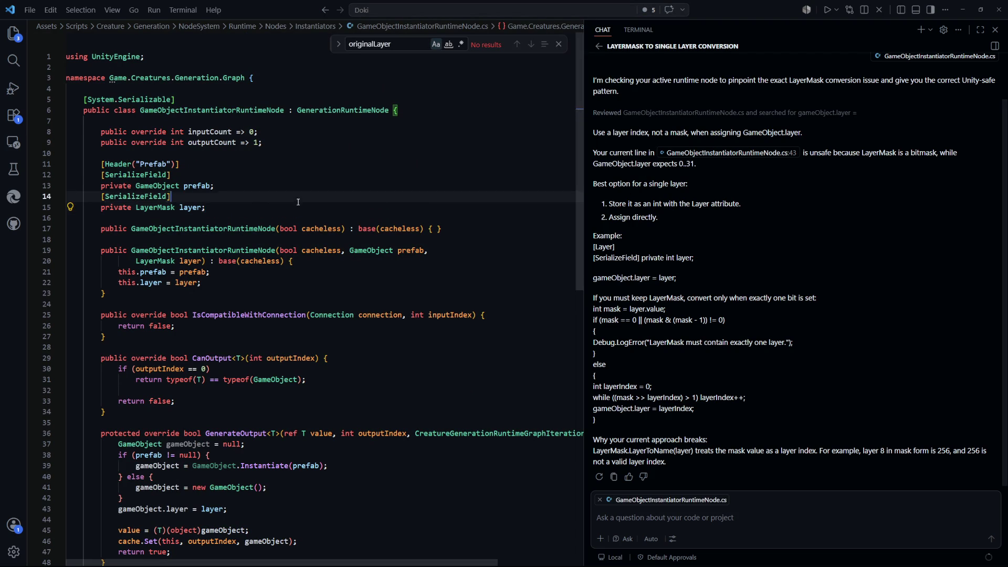
pyautogui.doubleClick(155, 208)
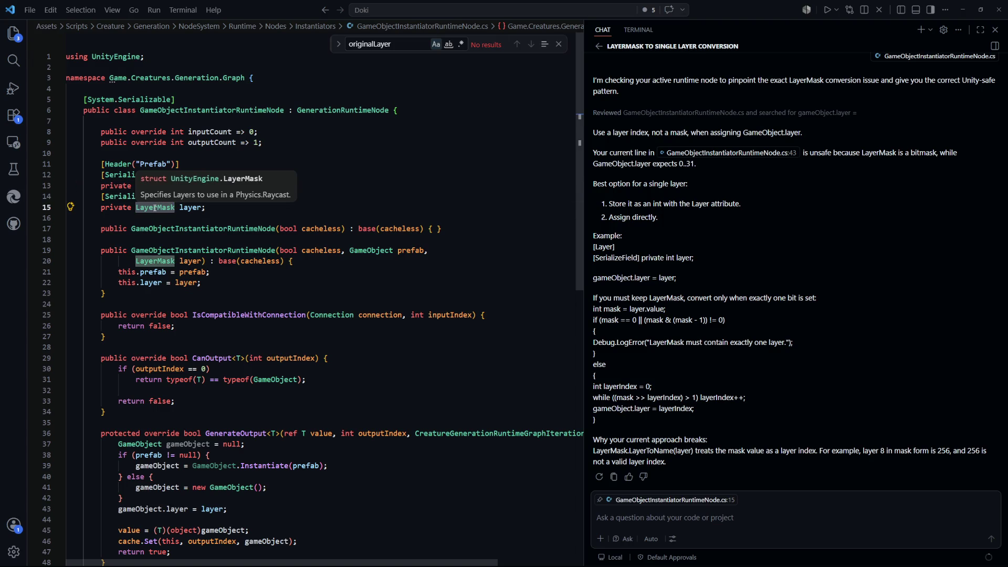
pyautogui.write('int')
pyautogui.click(171, 134)
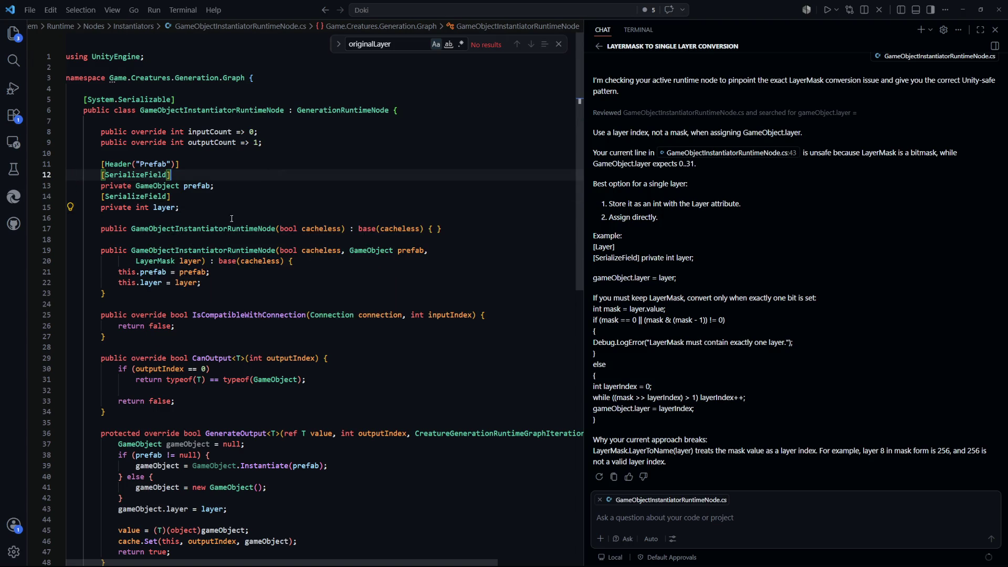
# Make the constructor on line 22 store layer.value, chosen from IntelliSense
pyautogui.scroll(-1, 177, 189)
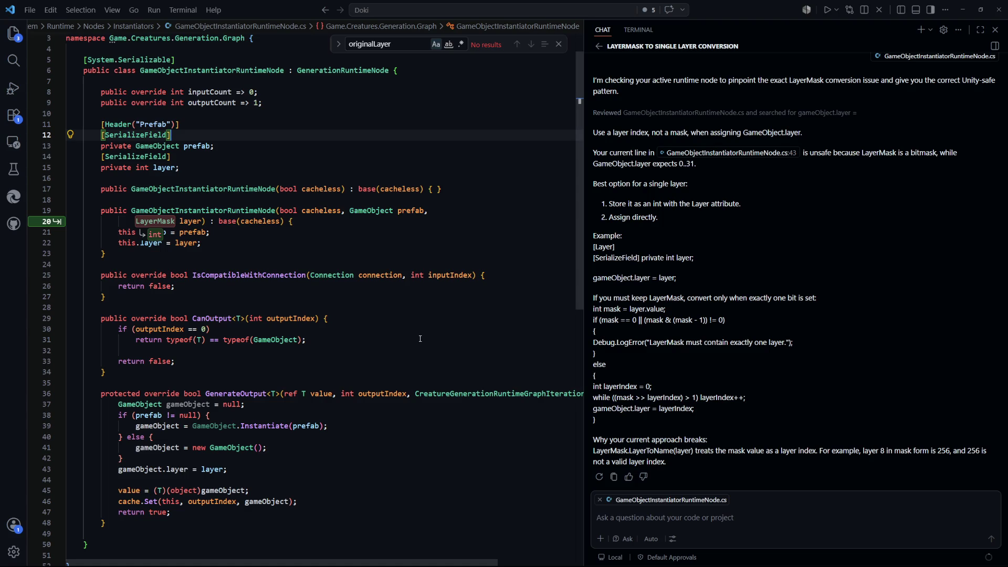
pyautogui.click(393, 318)
pyautogui.moveTo(201, 243)
pyautogui.mouseDown()
pyautogui.moveTo(74, 221)
pyautogui.moveTo(74, 195)
pyautogui.moveTo(129, 147)
pyautogui.moveTo(201, 243)
pyautogui.mouseUp()
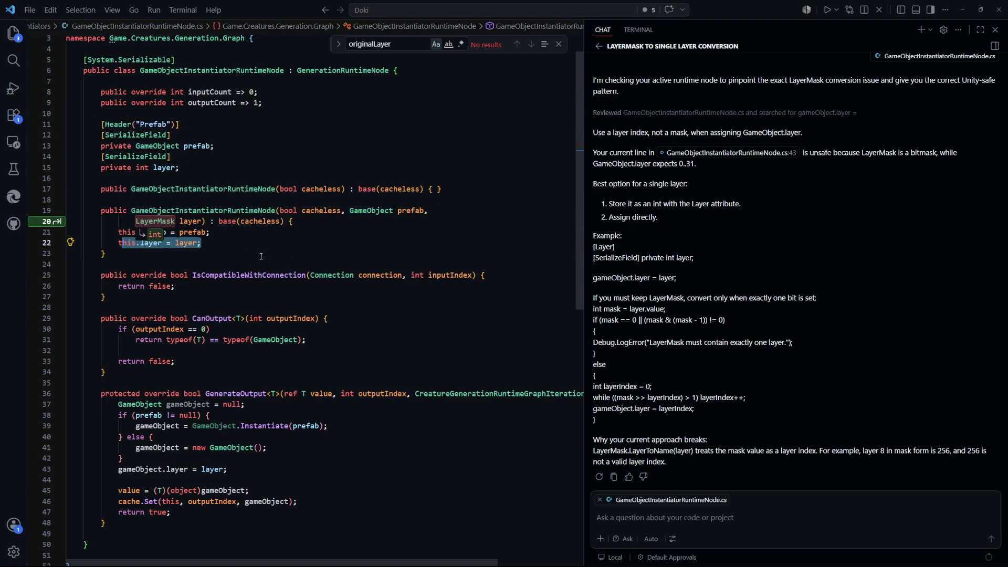
pyautogui.click(266, 250)
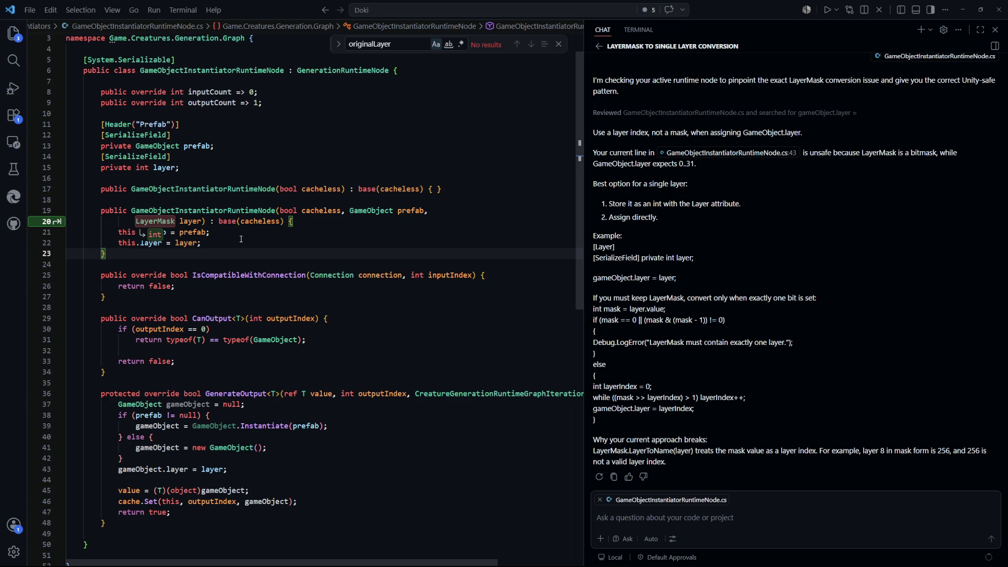
pyautogui.click(241, 239)
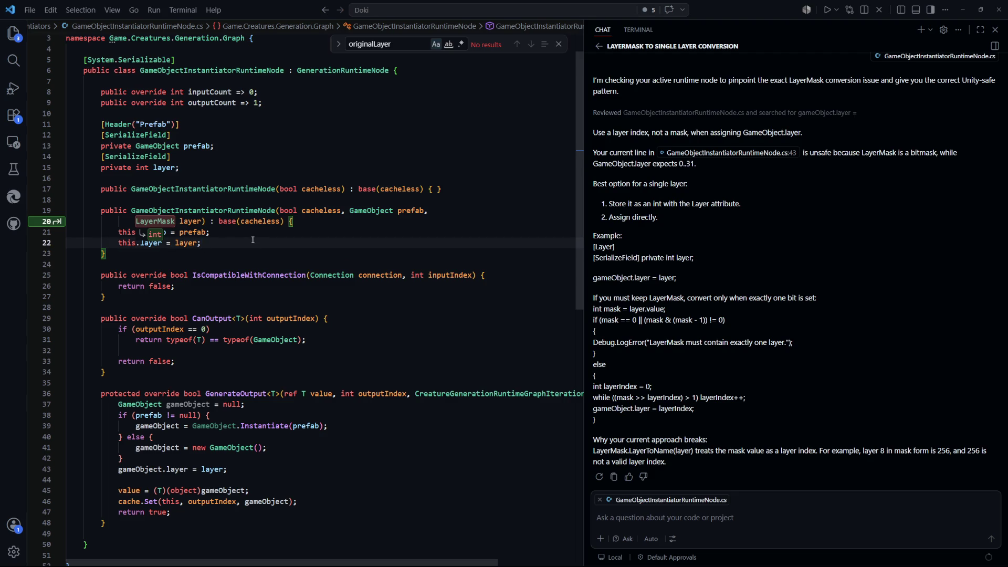
pyautogui.click(200, 245)
pyautogui.write('.')
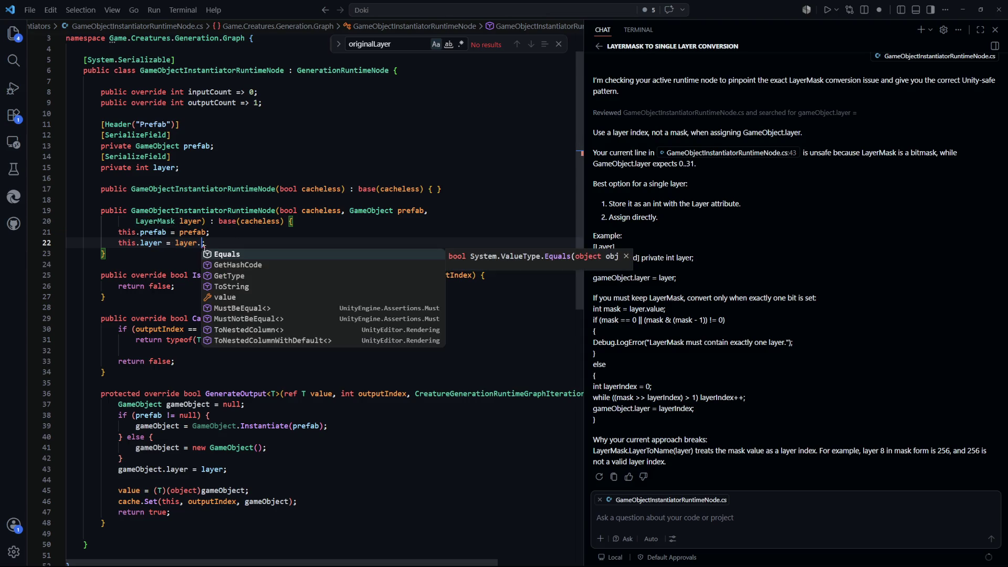
pyautogui.press('Down')
pyautogui.press('Down')
pyautogui.press('Down')
pyautogui.press('Down')
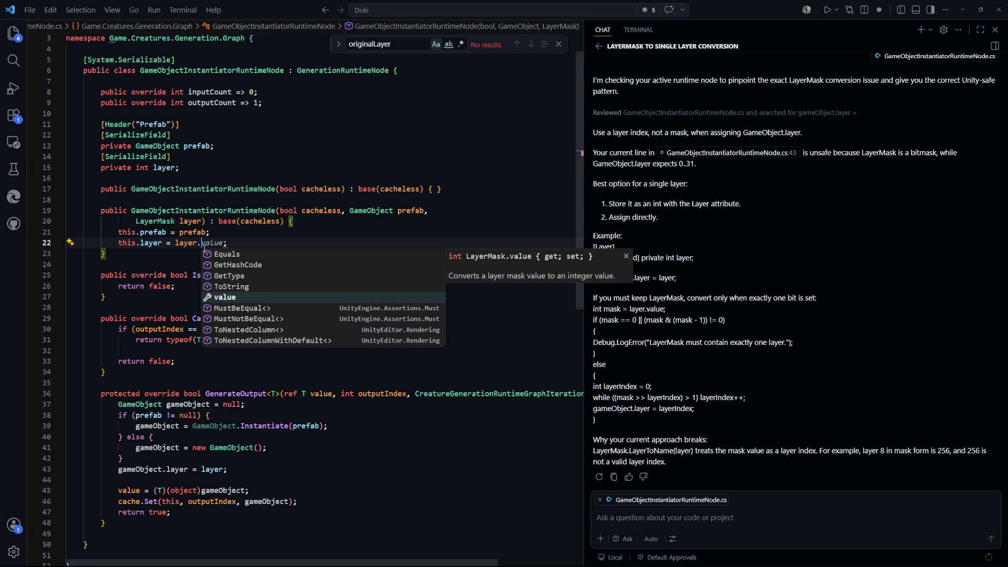
pyautogui.press('Return')
# Return to Unity so the edited scripts recompile
pyautogui.click(336, 350)
pyautogui.scroll(-4, 336, 323)
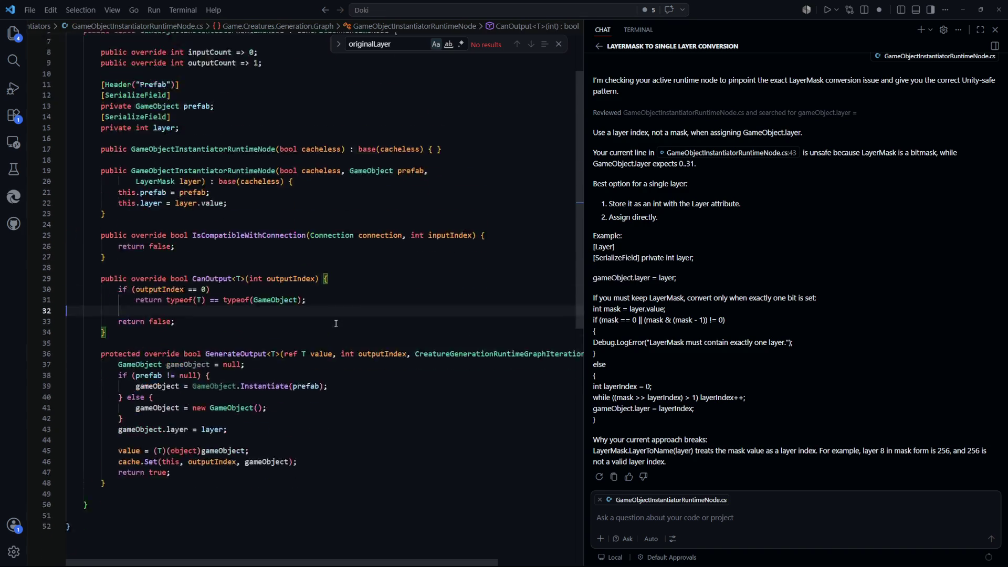
pyautogui.moveTo(336, 425); pyautogui.dragTo(336, 137)
pyautogui.click(210, 210)
pyautogui.hotkey('alt', 'Tab')
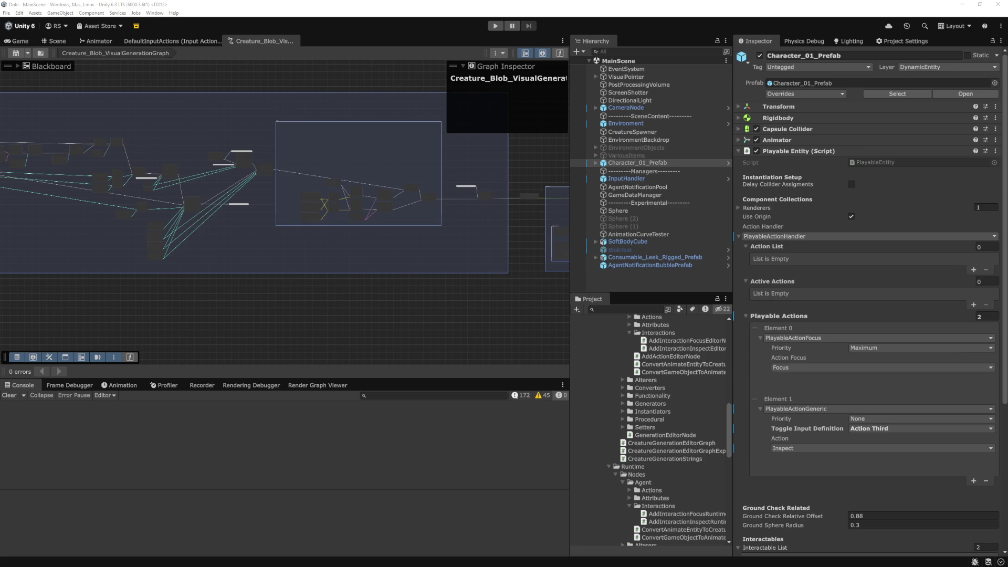
# Clear the Console, run and pause Play mode, inspect the first layer error's stack trace, then stop
pyautogui.click(345, 339)
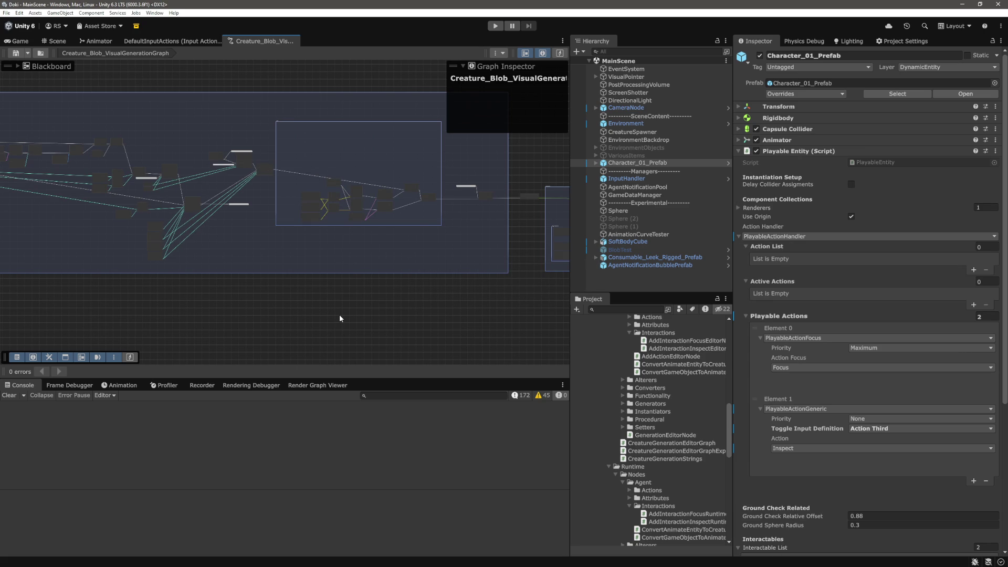
pyautogui.click(9, 395)
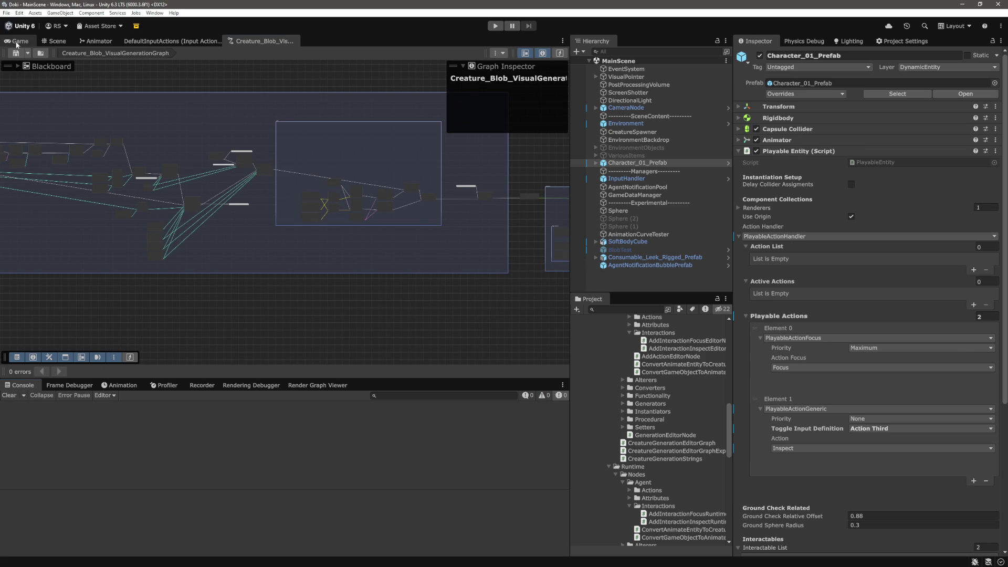
pyautogui.click(496, 26)
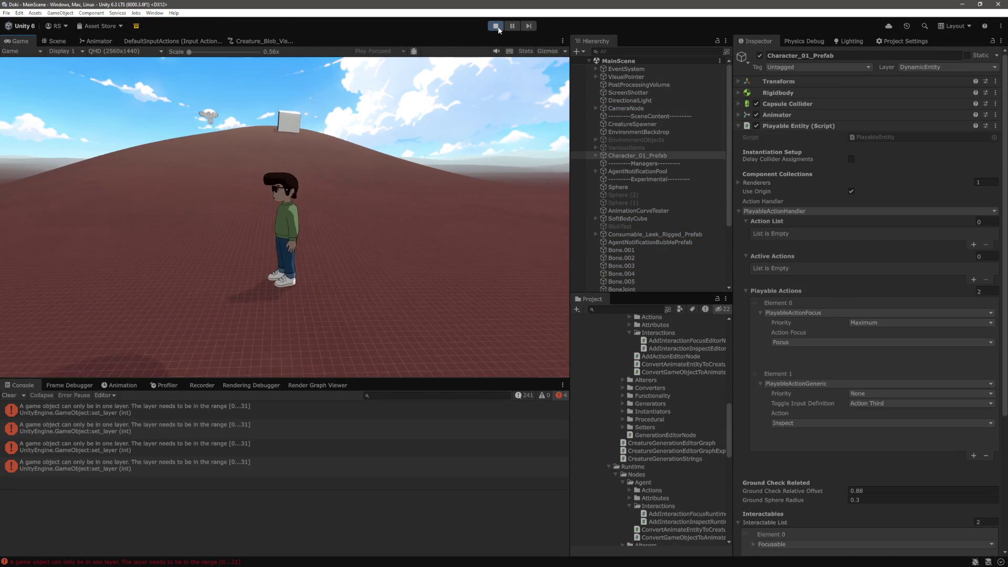
pyautogui.click(511, 27)
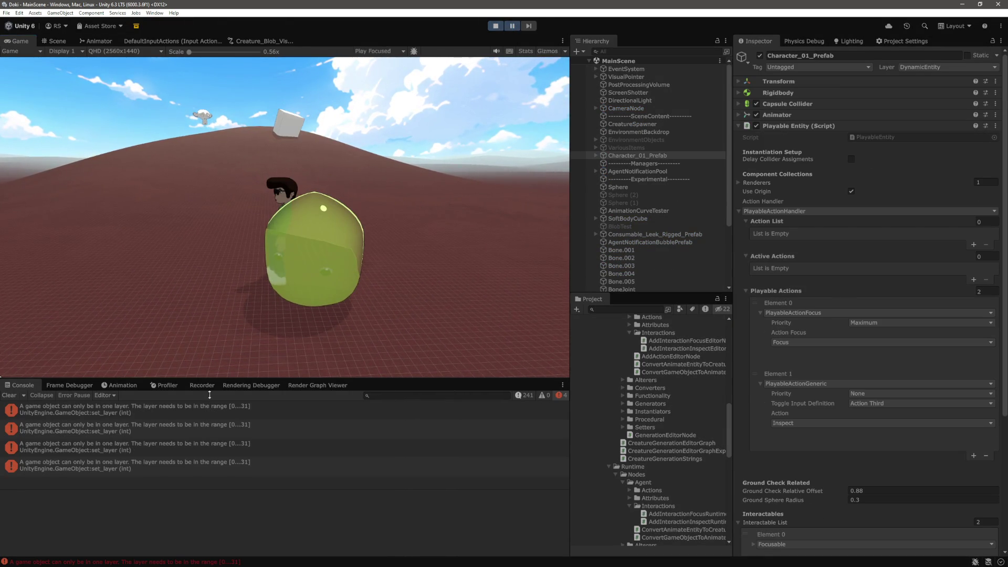
pyautogui.click(146, 412)
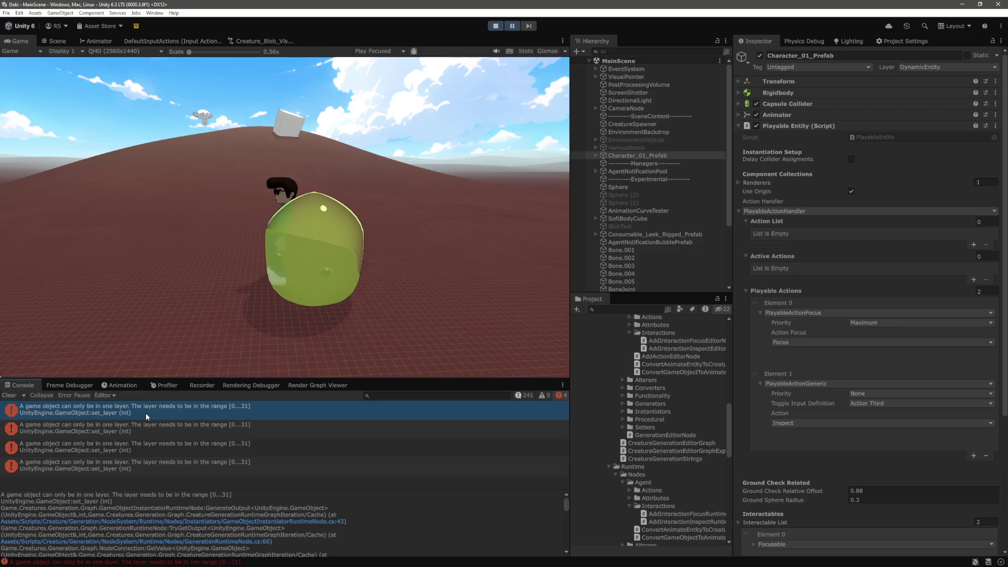
pyautogui.click(495, 26)
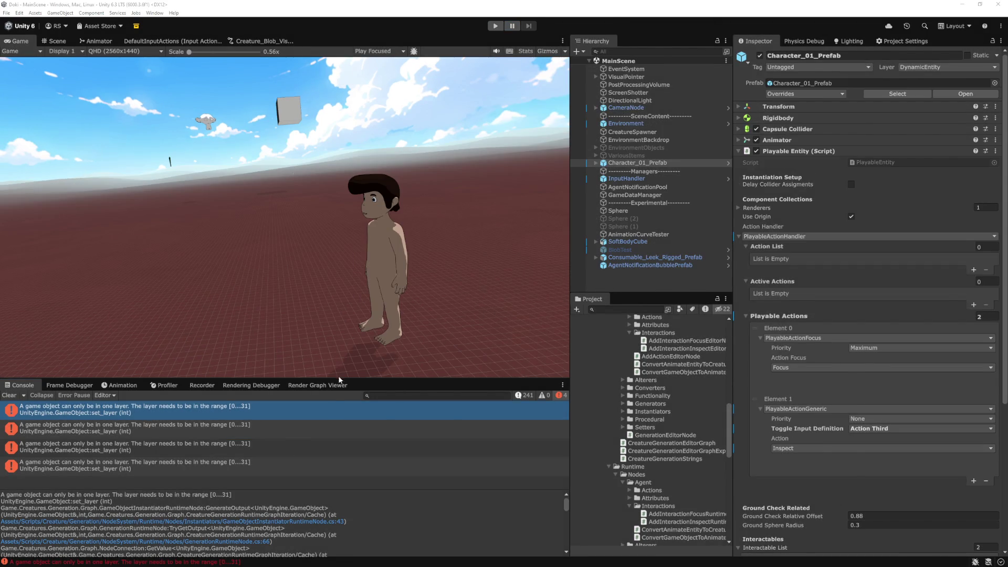
pyautogui.hotkey('alt', 'Tab')
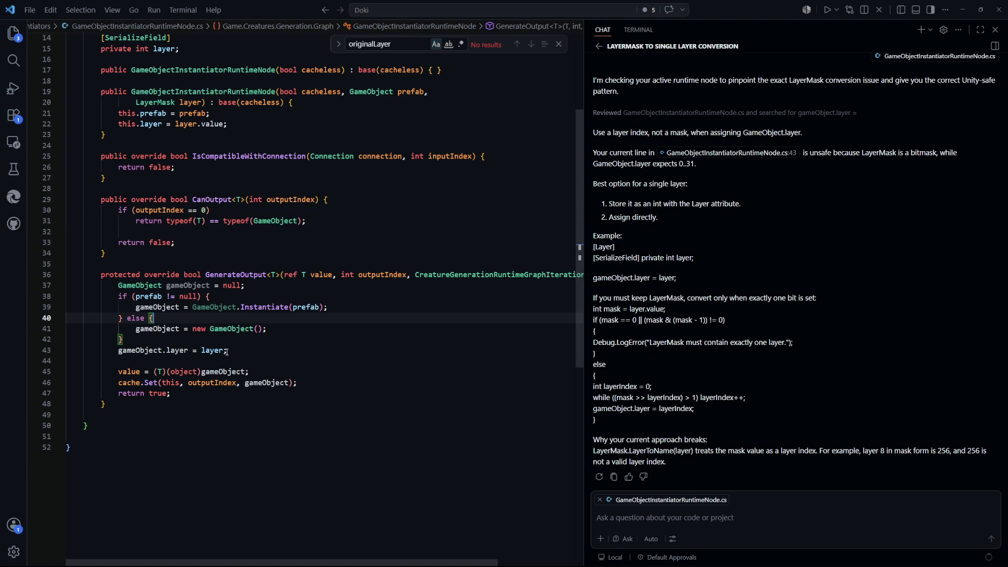
# Undo the .value so the constructor reads 'this.layer = layer;' again
pyautogui.scroll(3, 224, 351)
pyautogui.click(218, 264)
pyautogui.hotkey('ctrl', 'space')
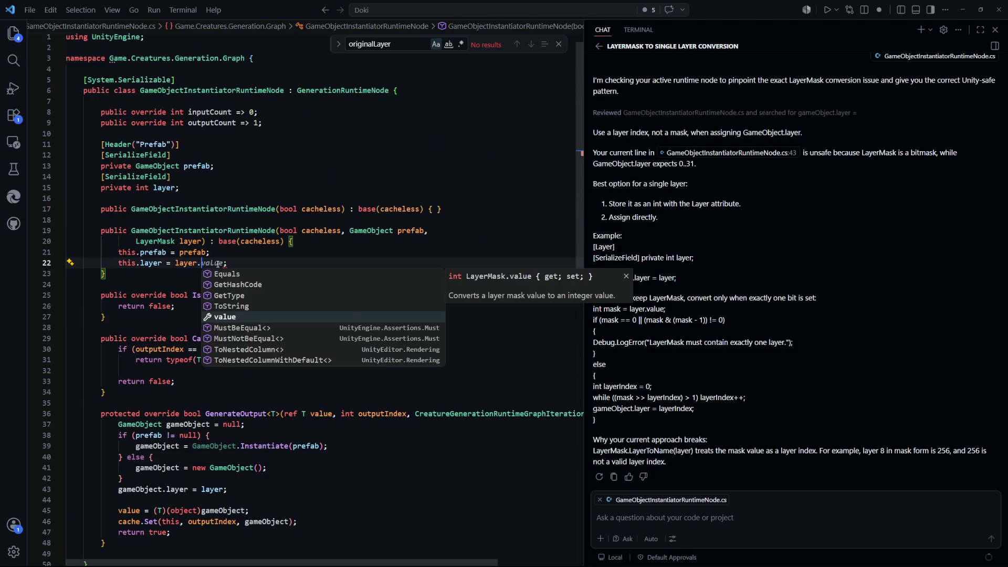
pyautogui.press('Down')
pyautogui.press('Down')
pyautogui.press('Up')
pyautogui.press('Up')
pyautogui.press('Up')
pyautogui.press('Down')
pyautogui.press('Down')
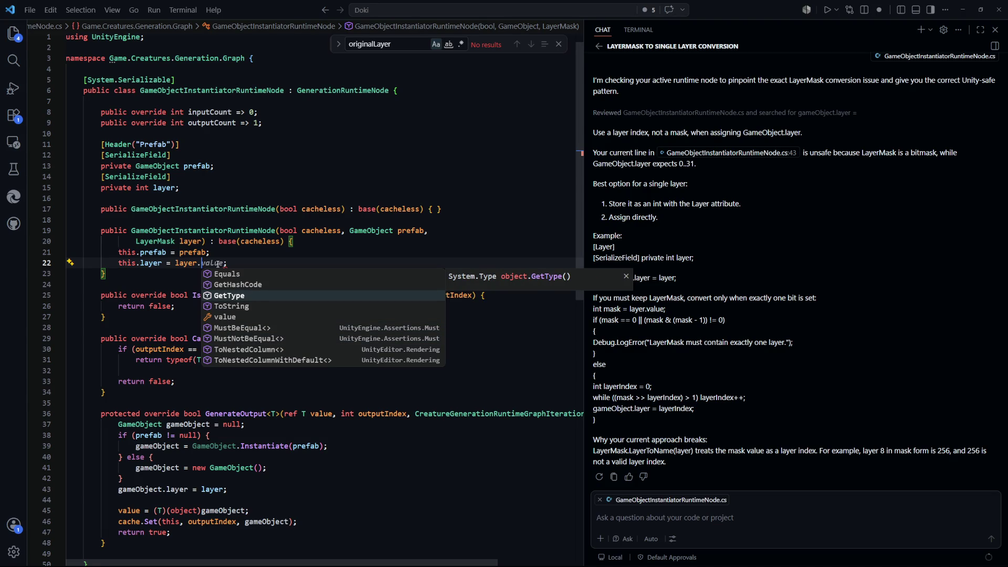
pyautogui.press('Up')
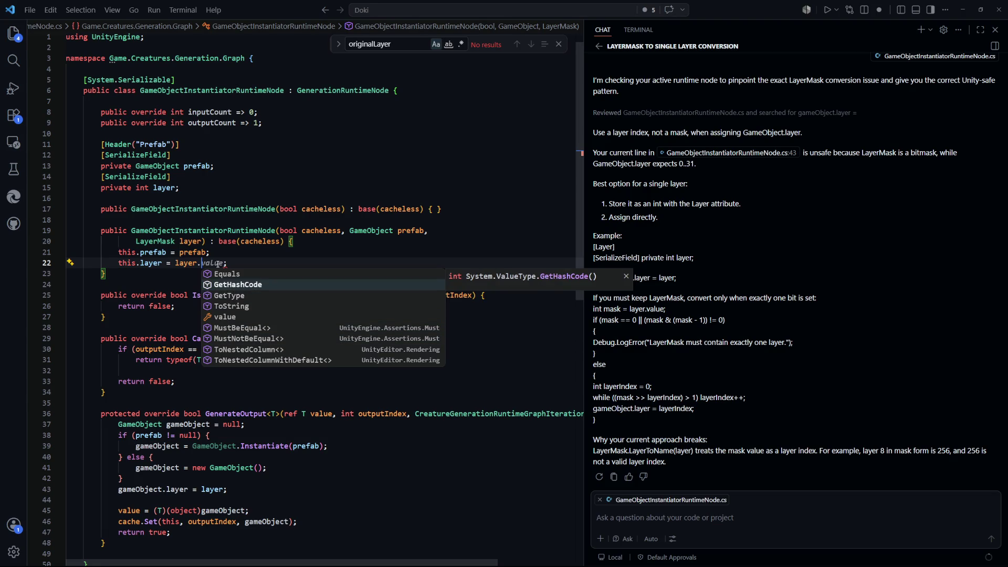
pyautogui.press('Escape')
pyautogui.hotkey('ctrl', 'z')
pyautogui.hotkey('ctrl', 'z')
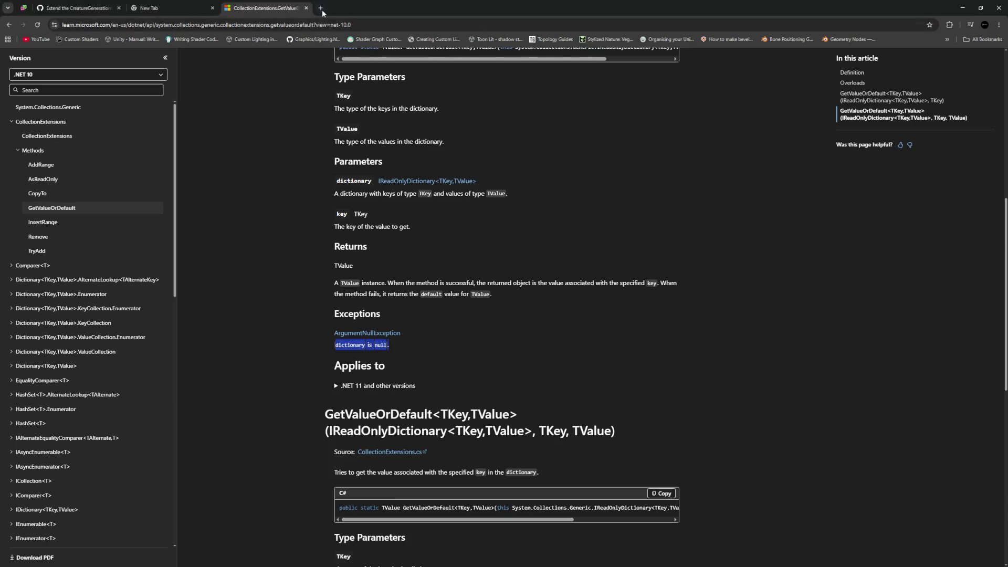
# Search Google for 'layermask unity' and open the Unity LayerMask scripting reference
pyautogui.click(323, 13)
pyautogui.write('layermask un')
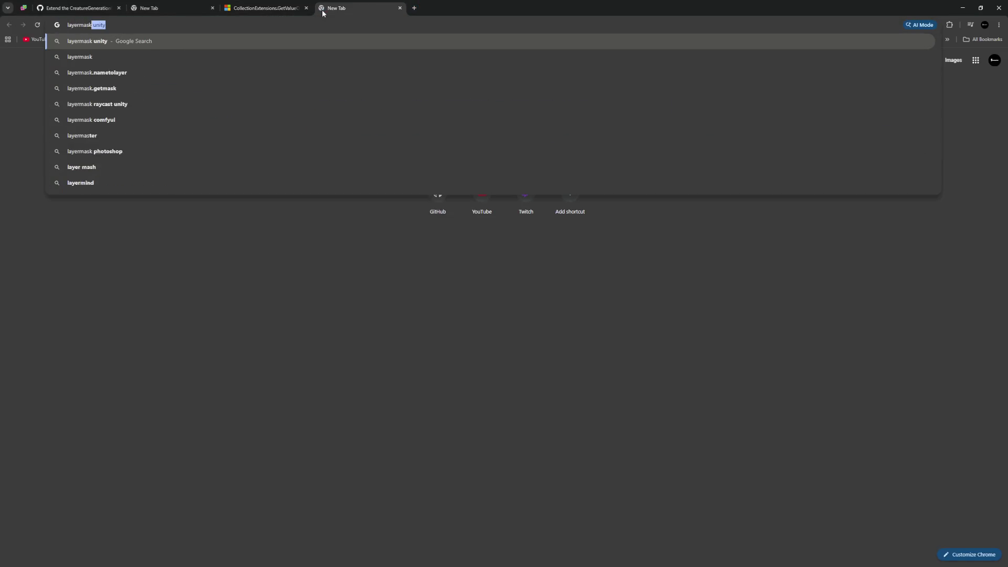
pyautogui.press('Return')
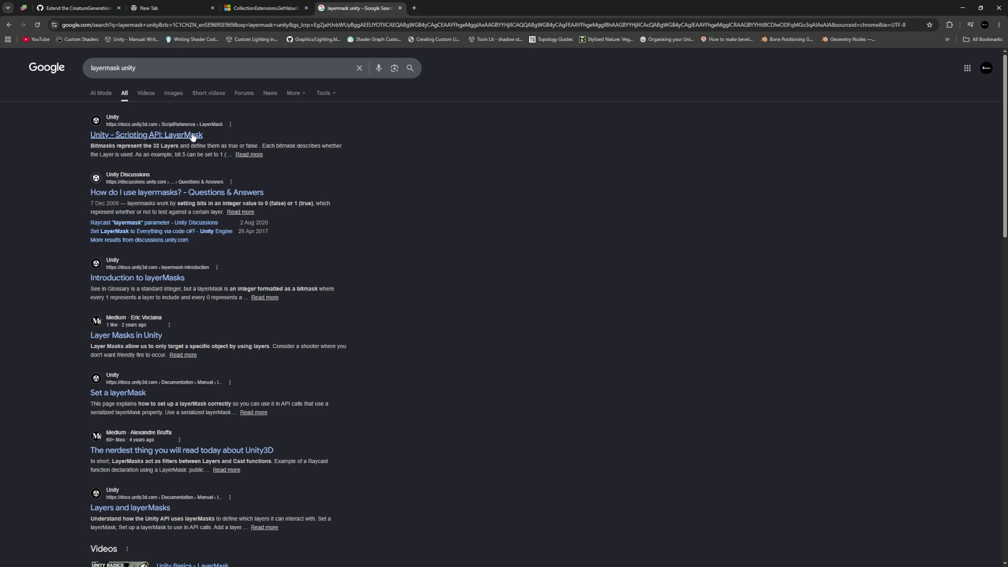
pyautogui.click(192, 135)
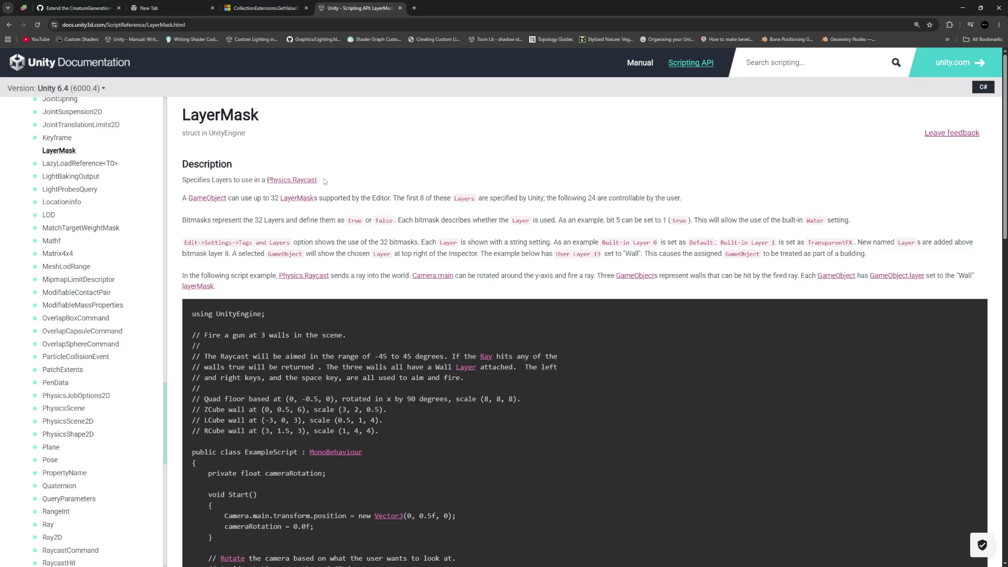
# Read the 32-layer bitmask explanation and the GetMask line in the FixedUpdate example
pyautogui.moveTo(257, 198)
pyautogui.mouseDown()
pyautogui.moveTo(486, 210)
pyautogui.moveTo(681, 200)
pyautogui.mouseUp()
pyautogui.click(418, 198)
pyautogui.click(208, 223)
pyautogui.moveTo(209, 223); pyautogui.dragTo(342, 222)
pyautogui.click(344, 225)
pyautogui.tripleClick(714, 218)
pyautogui.click(861, 217)
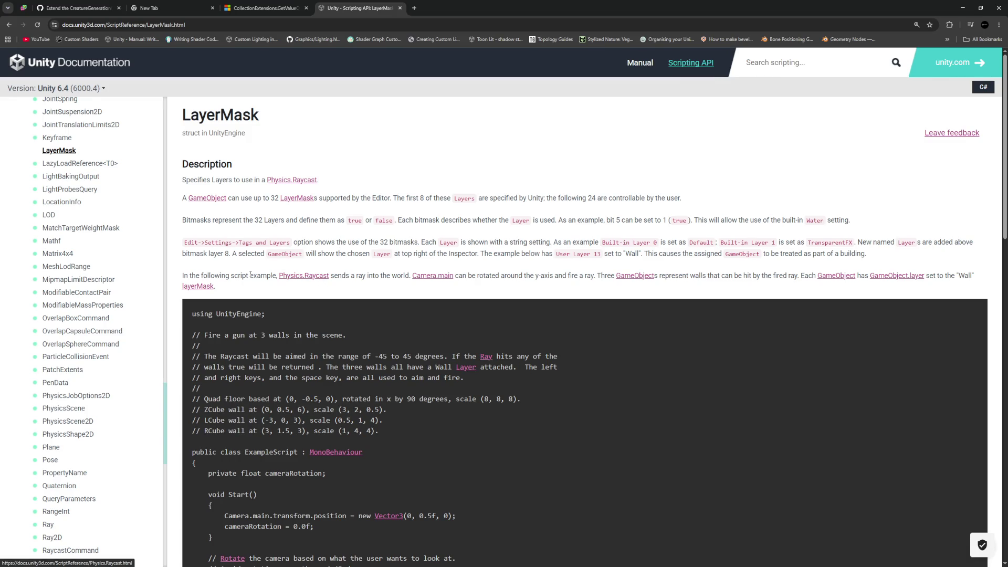
pyautogui.scroll(-5, 251, 274)
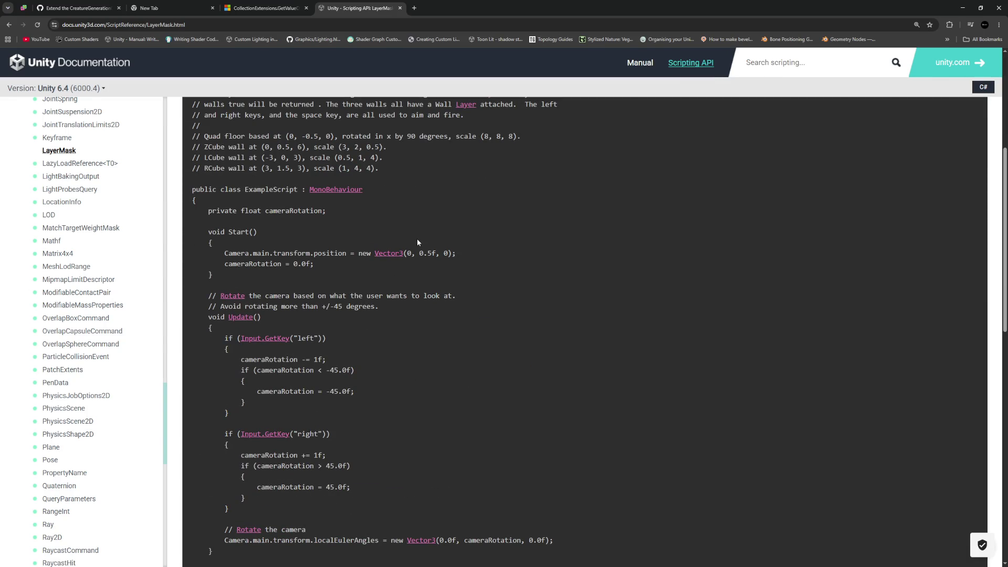
pyautogui.scroll(-5, 404, 243)
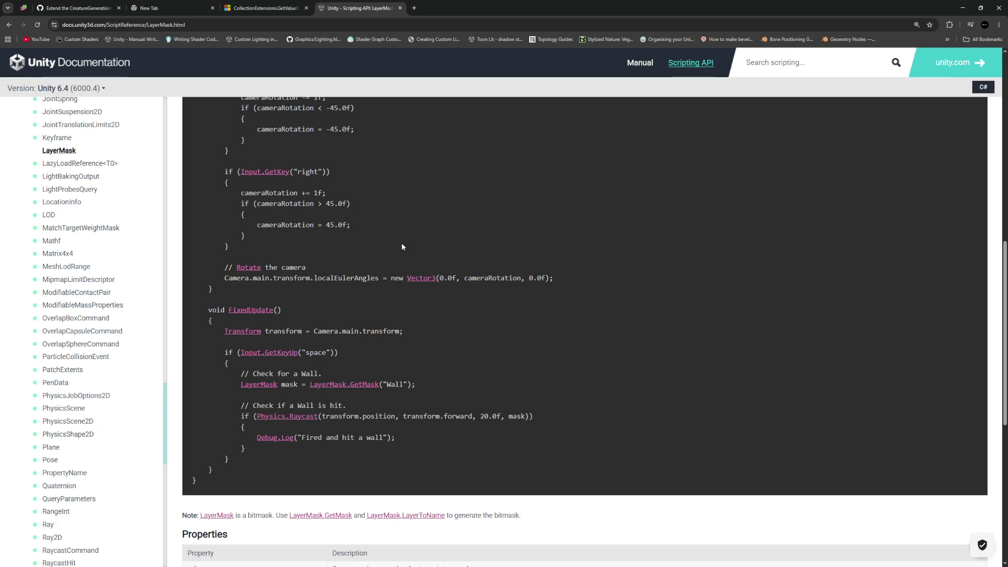
pyautogui.moveTo(416, 384); pyautogui.dragTo(242, 387)
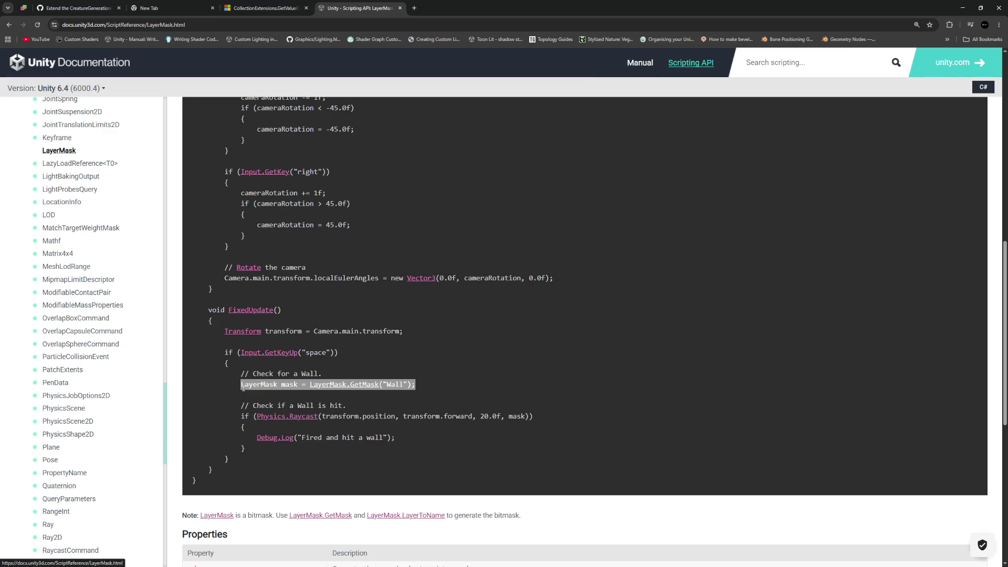
# Go back to the search results and return to the editor node script in VS Code
pyautogui.click(9, 25)
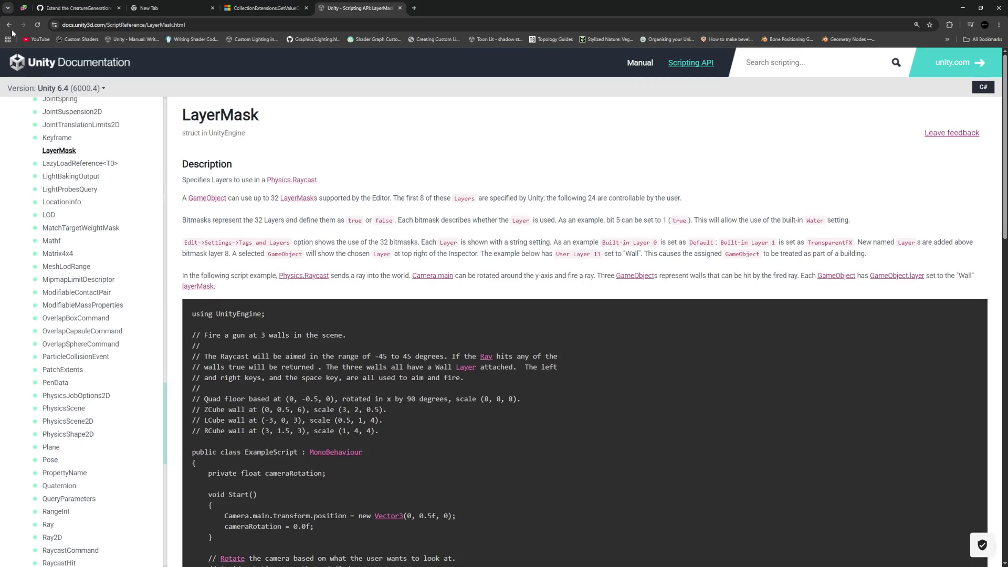
pyautogui.click(9, 25)
pyautogui.hotkey('alt', 'Tab')
pyautogui.click(231, 258)
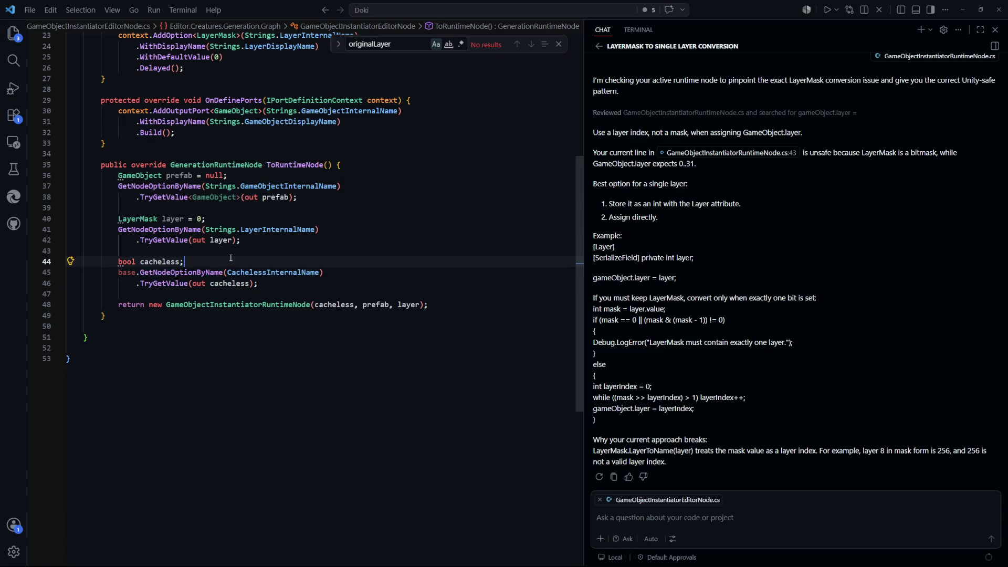
# Inspect the editor node's LayerMask option and its default value 0
pyautogui.moveTo(140, 219); pyautogui.dragTo(262, 230)
pyautogui.scroll(3, 339, 258)
pyautogui.scroll(1, 340, 258)
pyautogui.moveTo(184, 207)
pyautogui.mouseDown()
pyautogui.moveTo(157, 207)
pyautogui.moveTo(143, 176)
pyautogui.mouseUp()
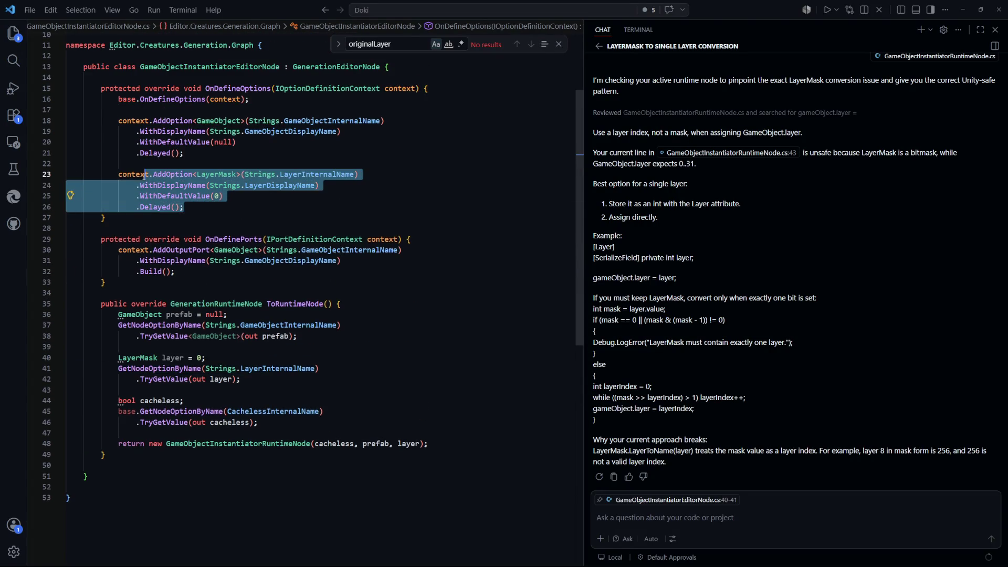
pyautogui.click(220, 229)
pyautogui.scroll(1, 220, 236)
pyautogui.click(220, 236)
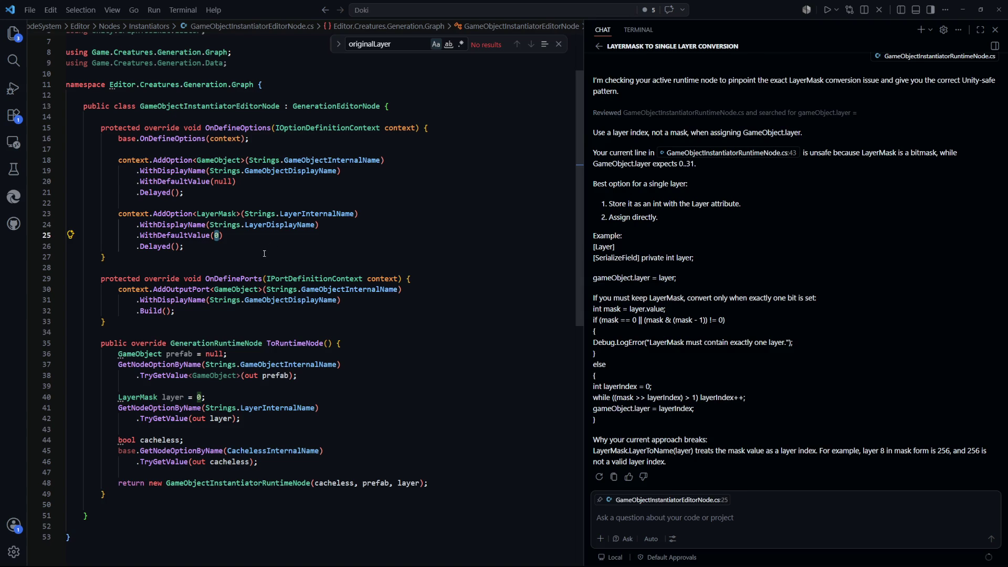
# Trace the layer TryGetValue lookup and jump to the GameObjectInstantiatorRuntimeNode constructor definition
pyautogui.scroll(-1, 262, 265)
pyautogui.moveTo(241, 379); pyautogui.dragTo(125, 361)
pyautogui.moveTo(241, 379); pyautogui.dragTo(156, 382)
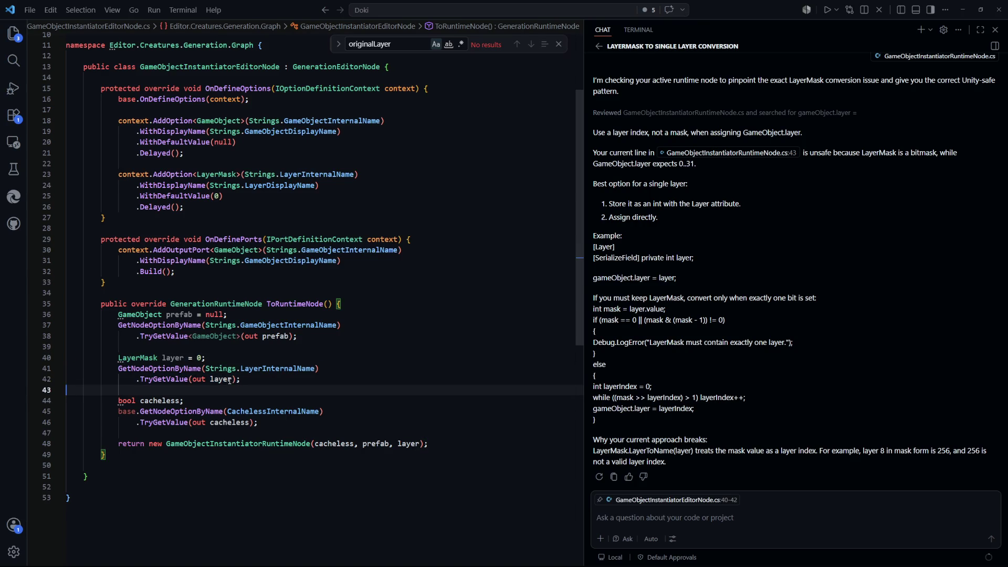
pyautogui.doubleClick(221, 379)
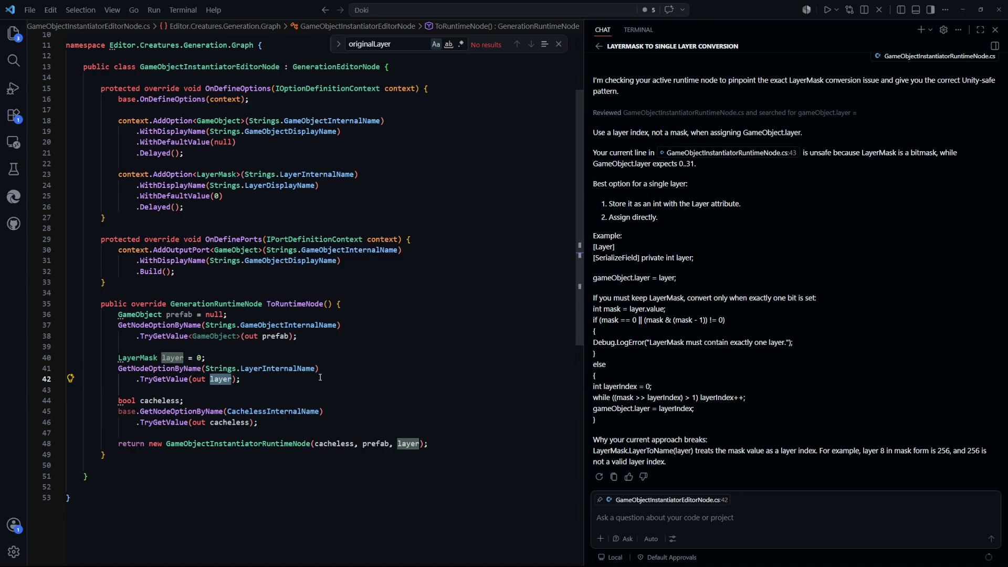
pyautogui.moveTo(308, 371)
pyautogui.keyDown('ctrl'); pyautogui.click(271, 442); pyautogui.keyUp('ctrl')
pyautogui.click(259, 255)
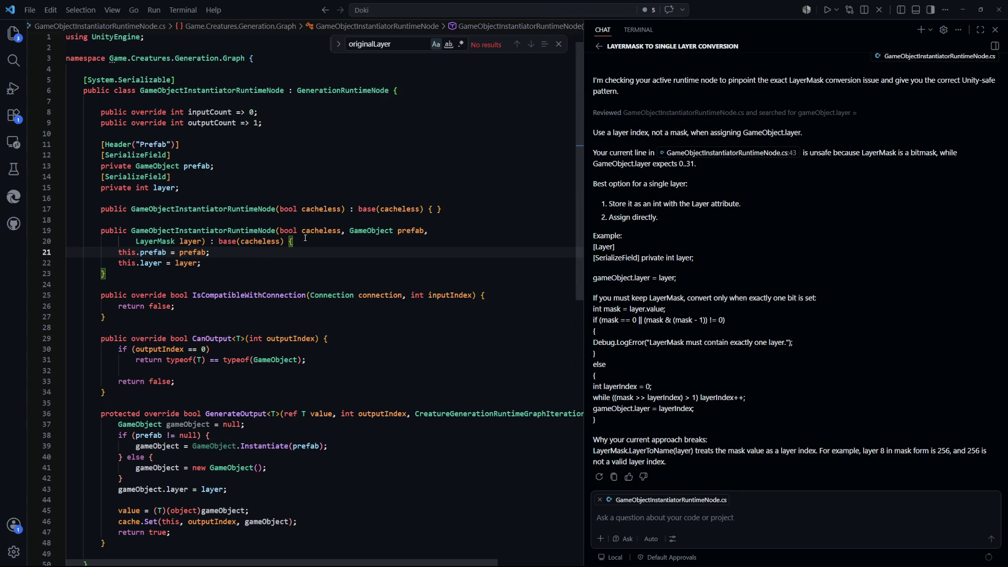
# Add a ', LayerMask layer' parameter to the line-17 constructor and accept 'this.layer = layer'
pyautogui.moveTo(442, 209); pyautogui.dragTo(102, 210)
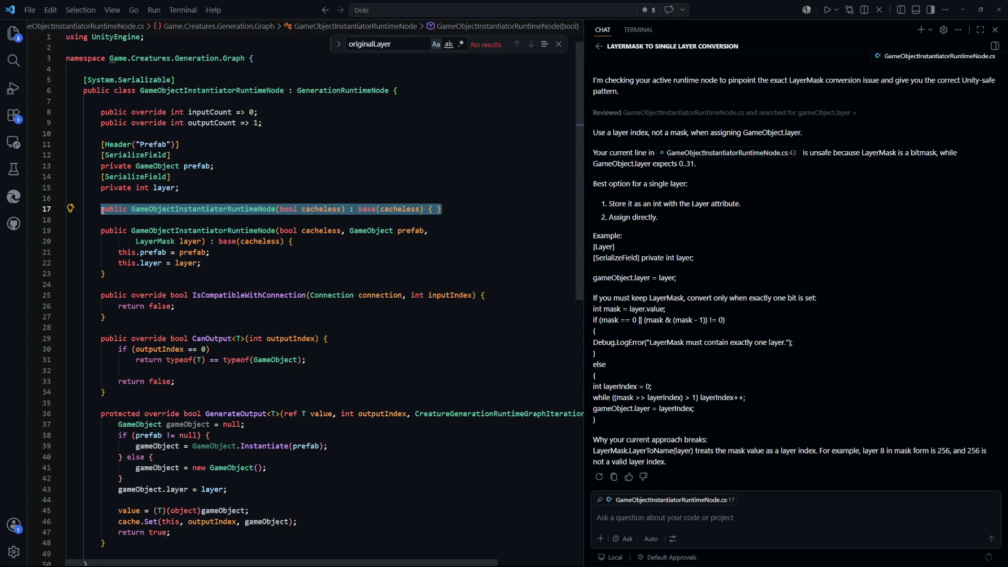
pyautogui.click(501, 251)
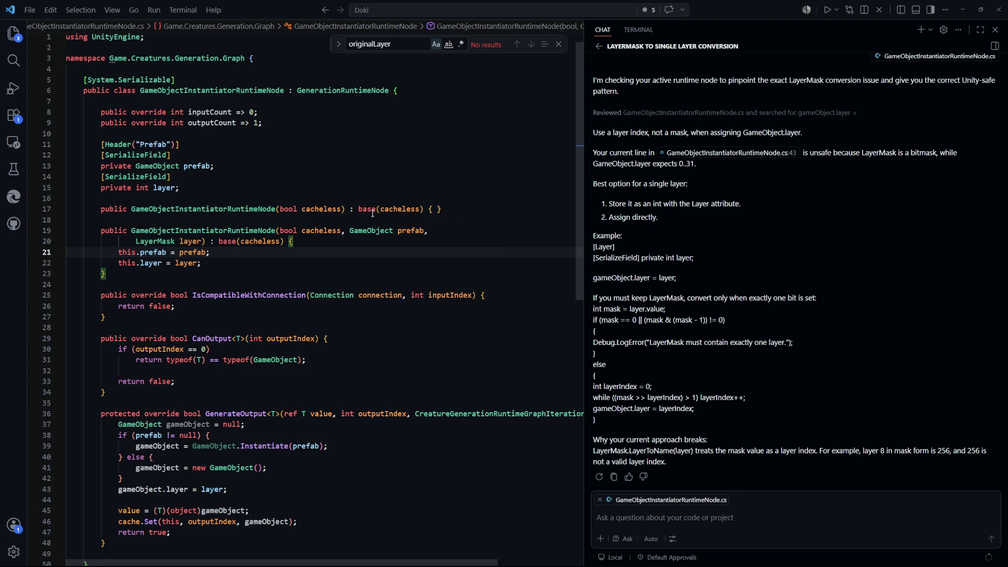
pyautogui.click(341, 210)
pyautogui.write(', ')
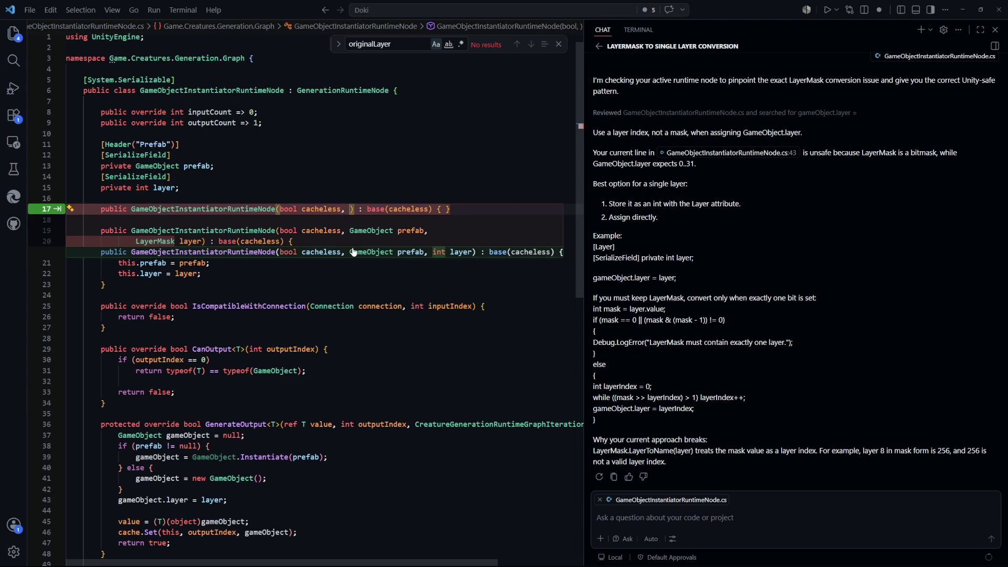
pyautogui.write('LayerMask layer')
pyautogui.click(509, 209)
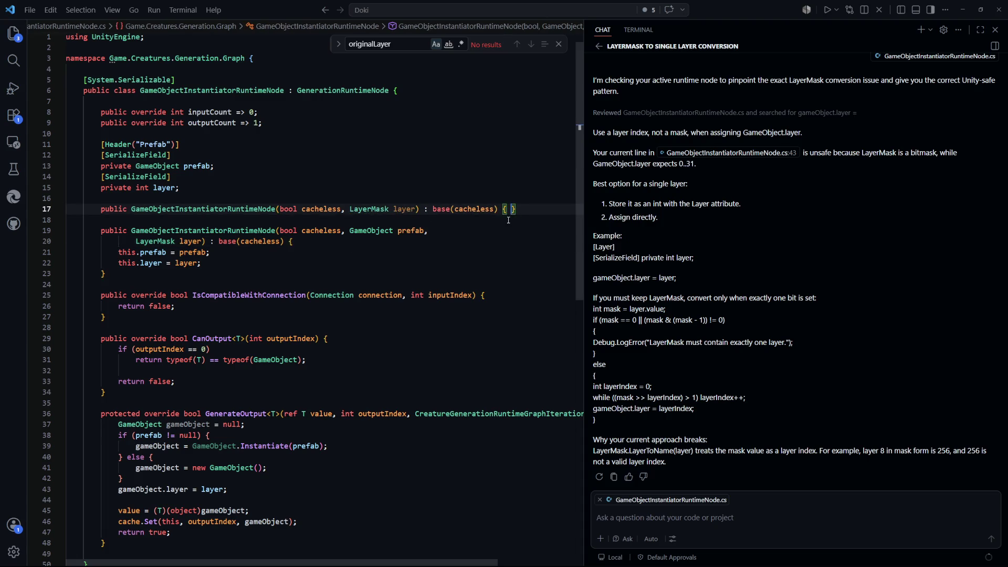
pyautogui.press('Return')
pyautogui.press('Tab')
# Append .value to a layer assignment using the completion suggestion
pyautogui.click(426, 291)
pyautogui.scroll(-5, 426, 291)
pyautogui.doubleClick(212, 292)
pyautogui.write('.value')
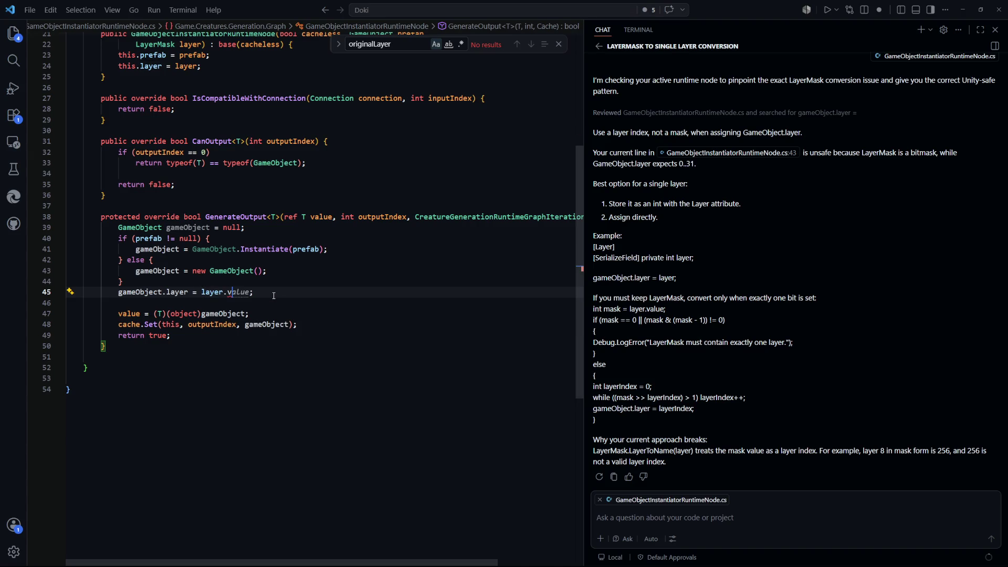
pyautogui.press('BackSpace')
pyautogui.press('BackSpace')
pyautogui.press('BackSpace')
pyautogui.press('Tab')
pyautogui.click(228, 346)
# Review the value usages, then put carets on both constructors' layer assignments
pyautogui.scroll(2, 229, 345)
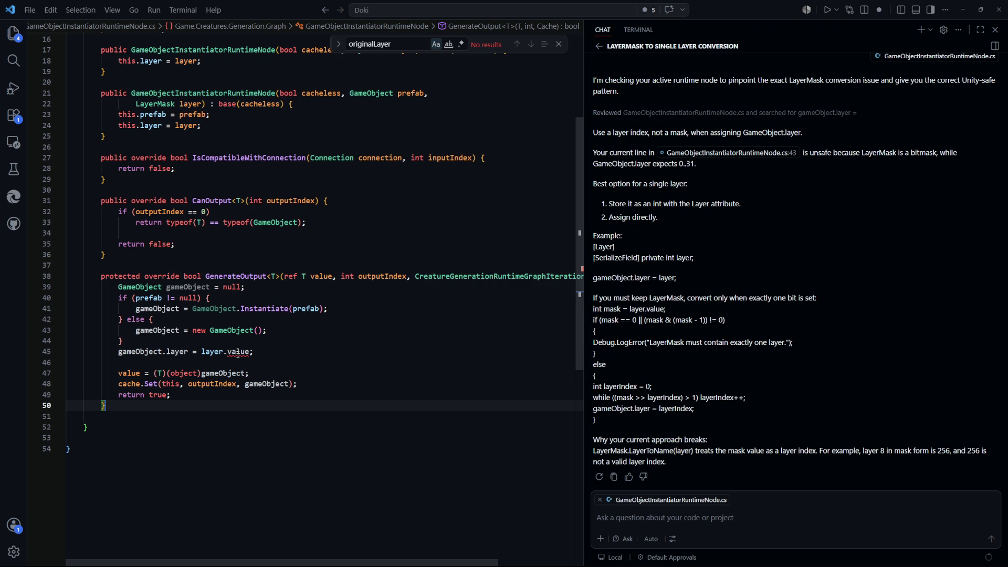
pyautogui.click(238, 354)
pyautogui.scroll(5, 166, 203)
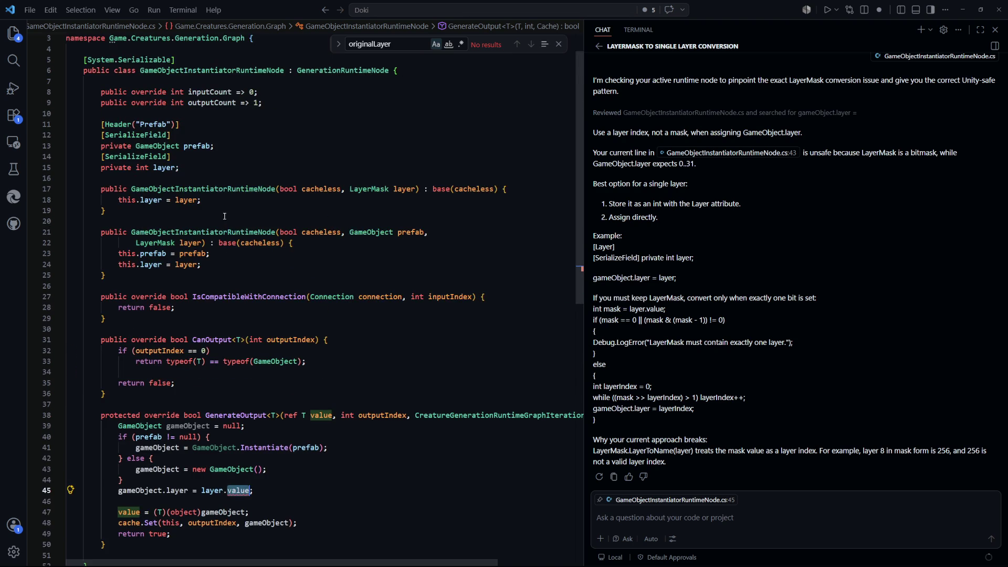
pyautogui.scroll(-2, 321, 427)
pyautogui.scroll(1, 221, 220)
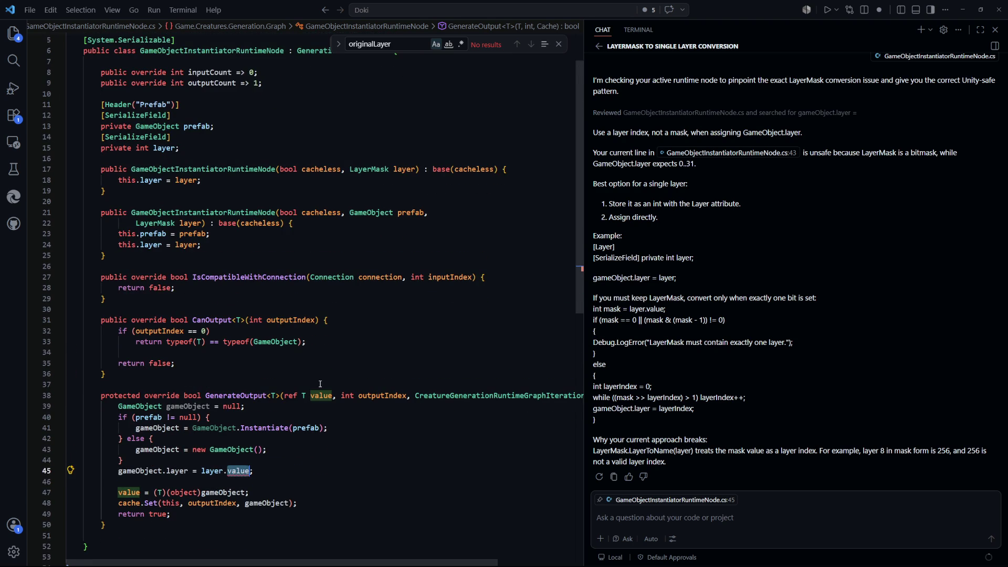
pyautogui.scroll(-2, 333, 317)
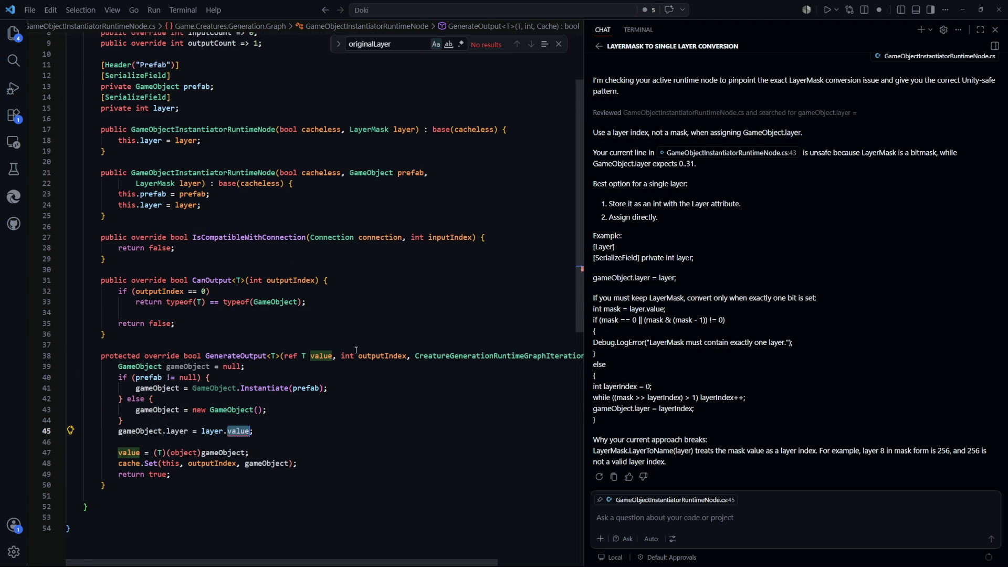
pyautogui.click(210, 270)
pyautogui.scroll(2, 188, 226)
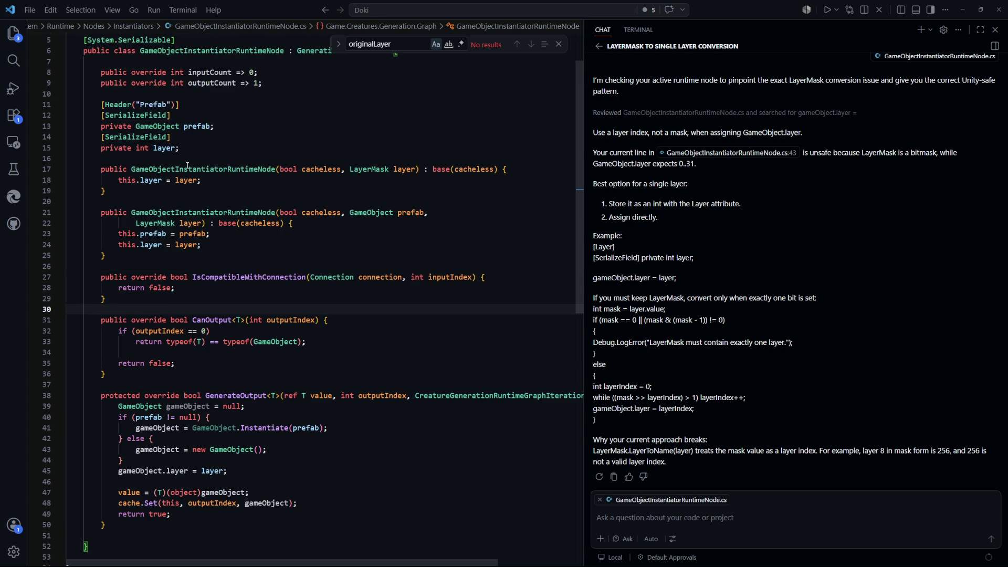
pyautogui.click(196, 181)
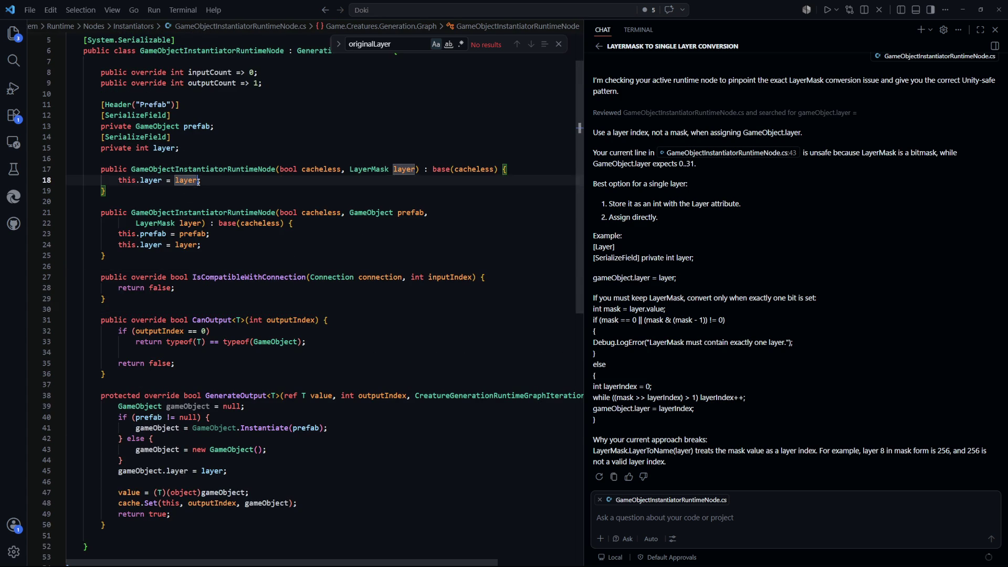
pyautogui.keyDown('alt'); pyautogui.click(200, 245); pyautogui.keyUp('alt')
# Type .value on both layer assignments and bring Unity forward to recompile
pyautogui.write('.value')
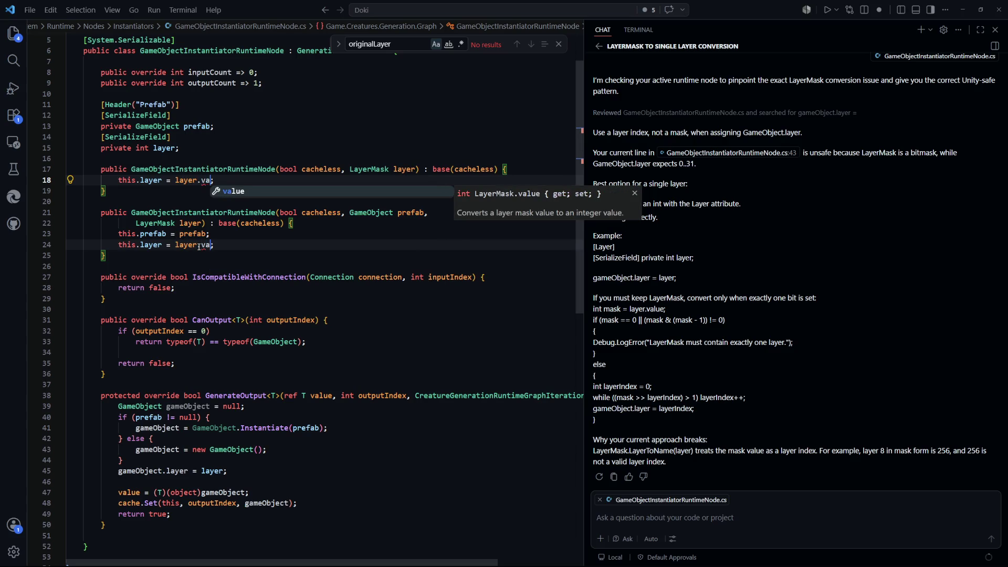
pyautogui.hotkey('alt', 'Tab')
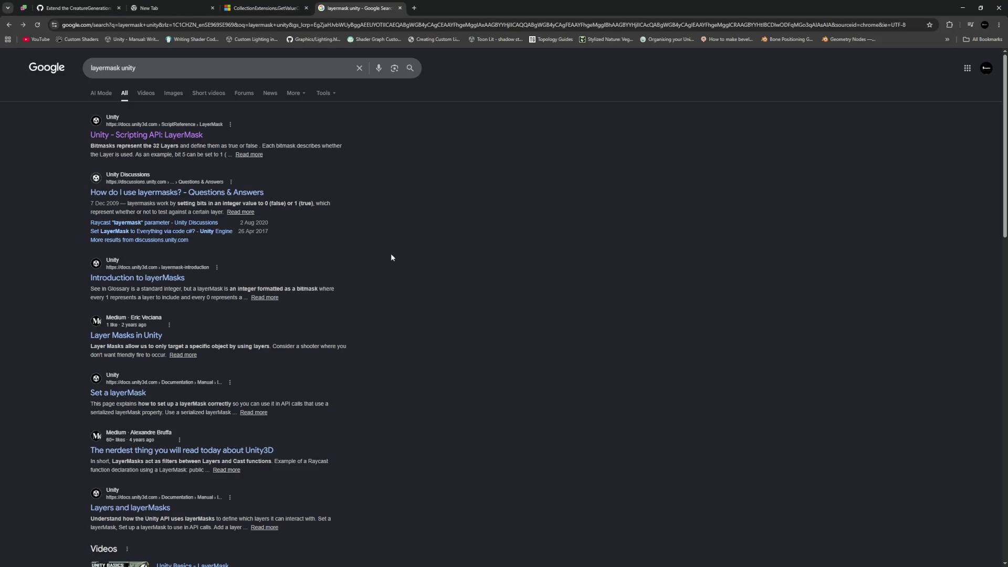
pyautogui.hotkey('alt', 'Tab')
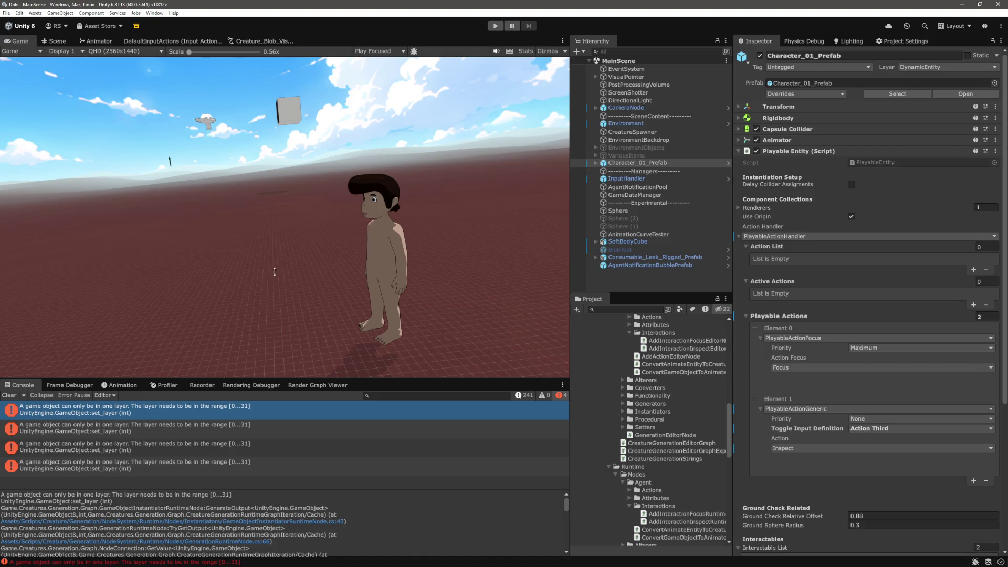
# Clear the old layer errors from the Console and enter Play mode for another test
pyautogui.click(9, 394)
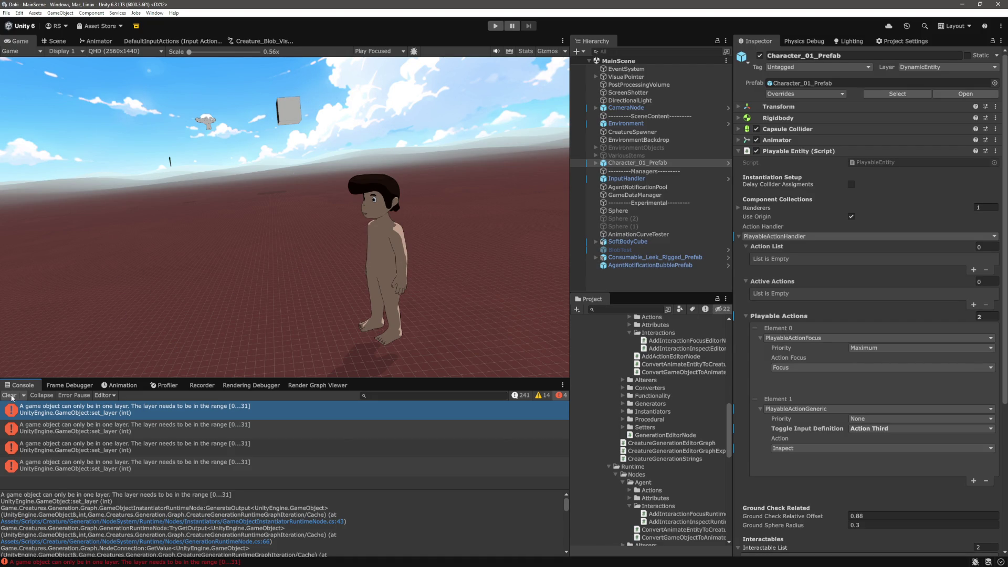
pyautogui.click(495, 26)
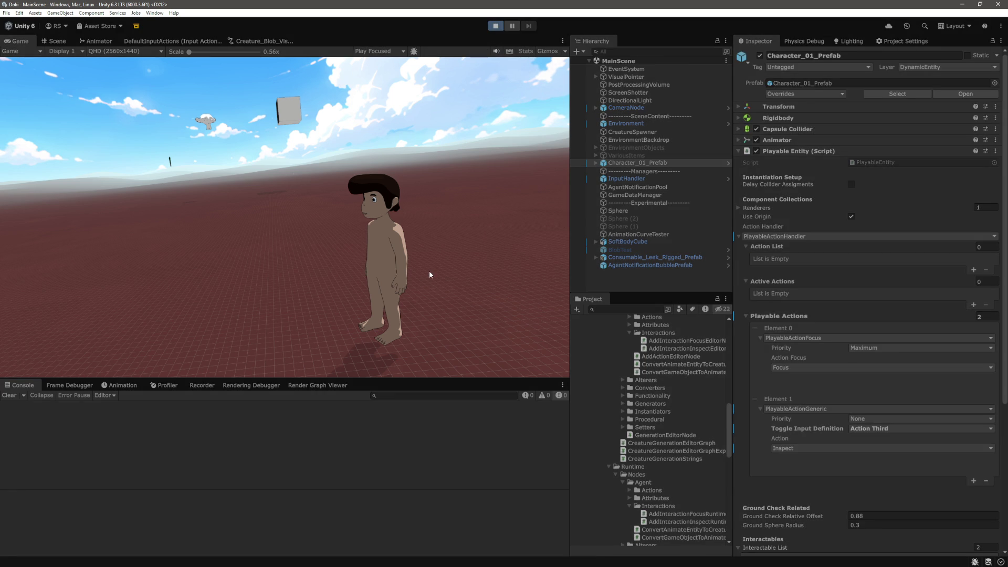
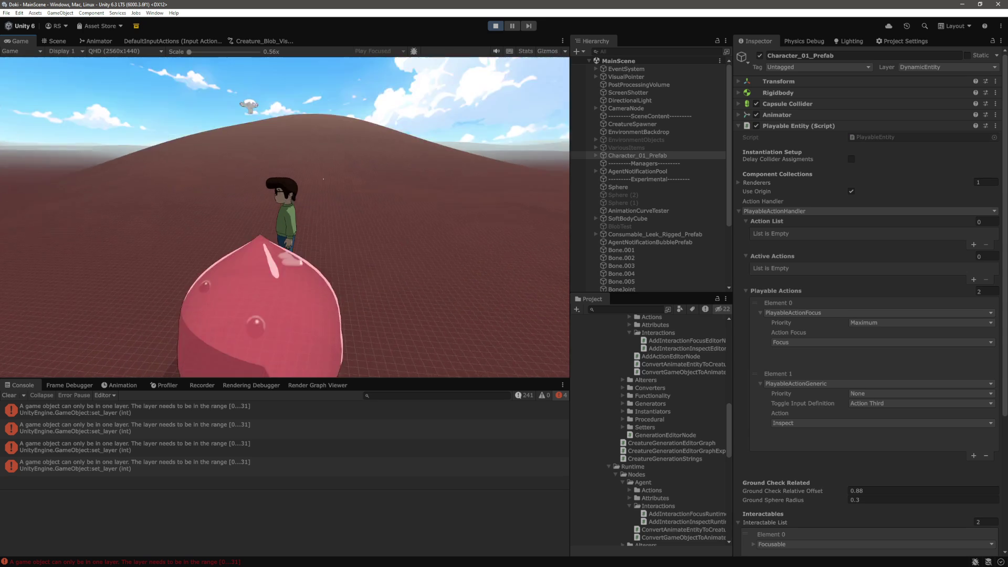
# Stop Unity's Play mode and switch to the 'layermask unity' Google search results
pyautogui.click(497, 26)
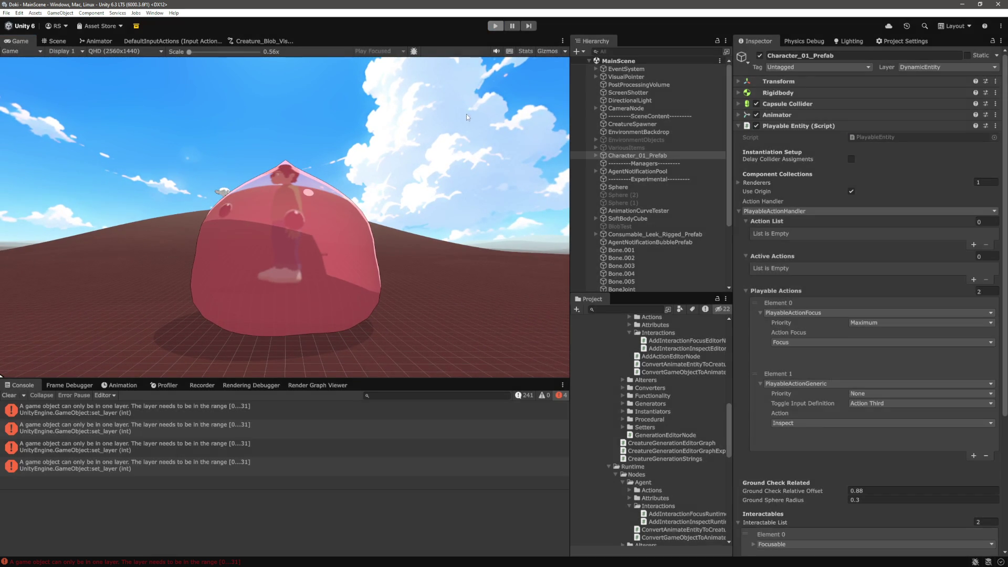
pyautogui.hotkey('alt', 'Tab')
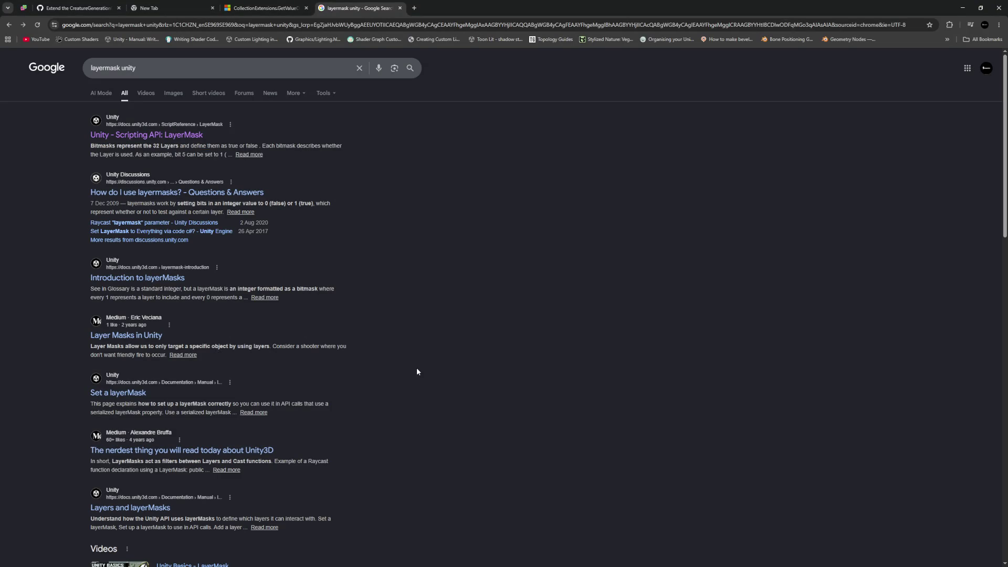
# Back in the runtime node code, inspect the second constructor's layer.value assignment
pyautogui.hotkey('alt', 'Tab')
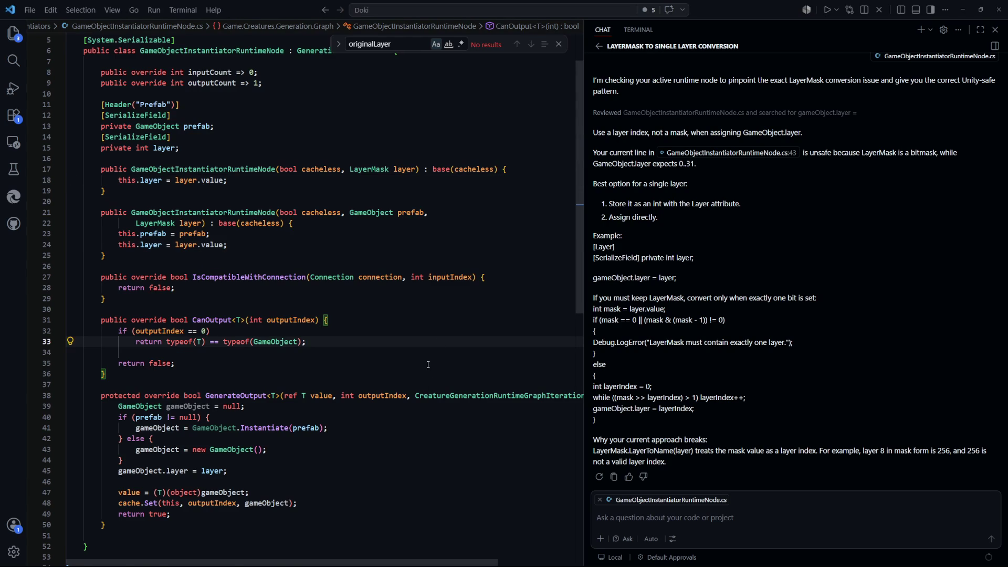
pyautogui.scroll(2, 429, 367)
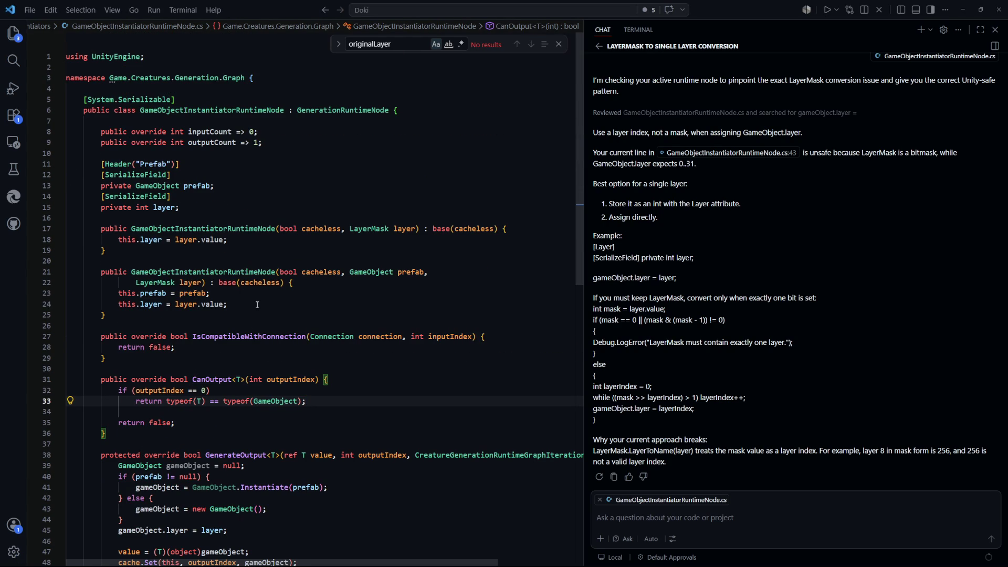
pyautogui.moveTo(213, 300)
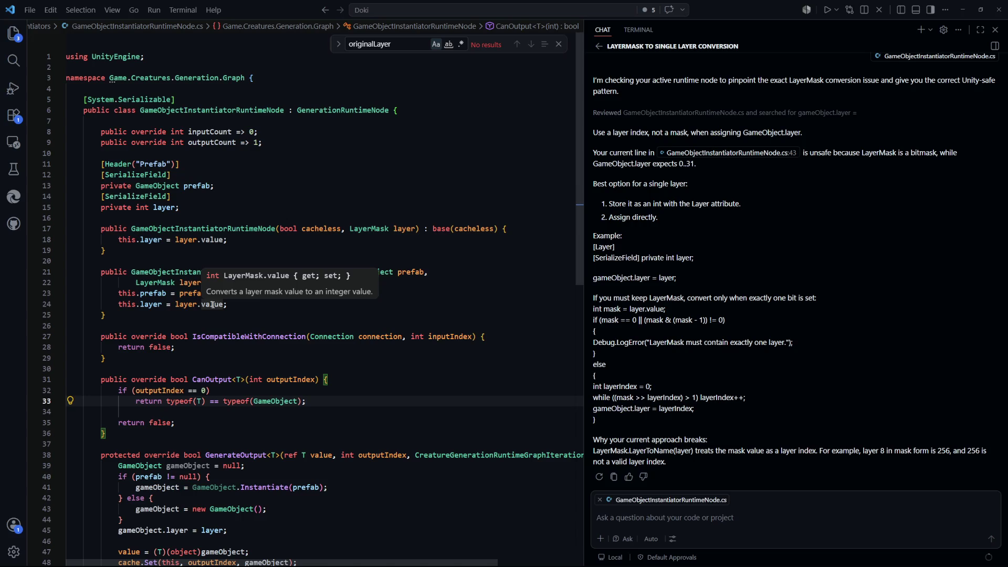
pyautogui.click(212, 305)
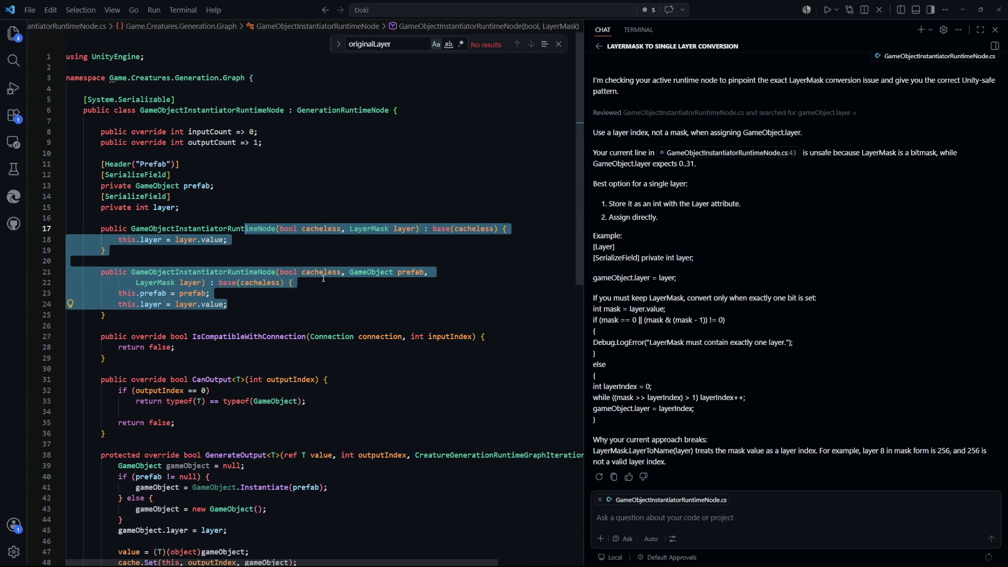
# Open GameObjectInstantiatorEditorNode.cs through Quick Open and go to the end of line 46
pyautogui.hotkey('ctrl', 'p')
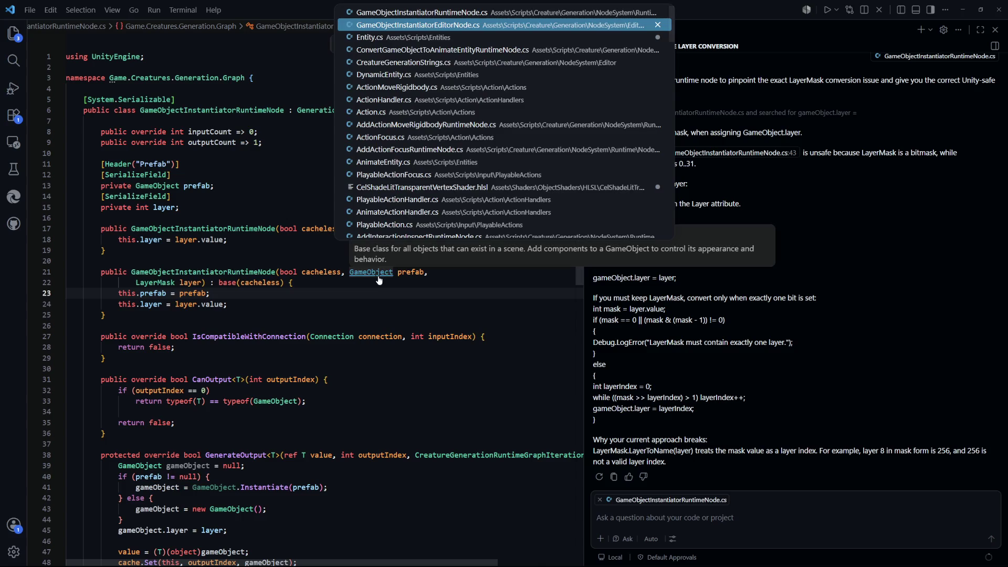
pyautogui.press('Down')
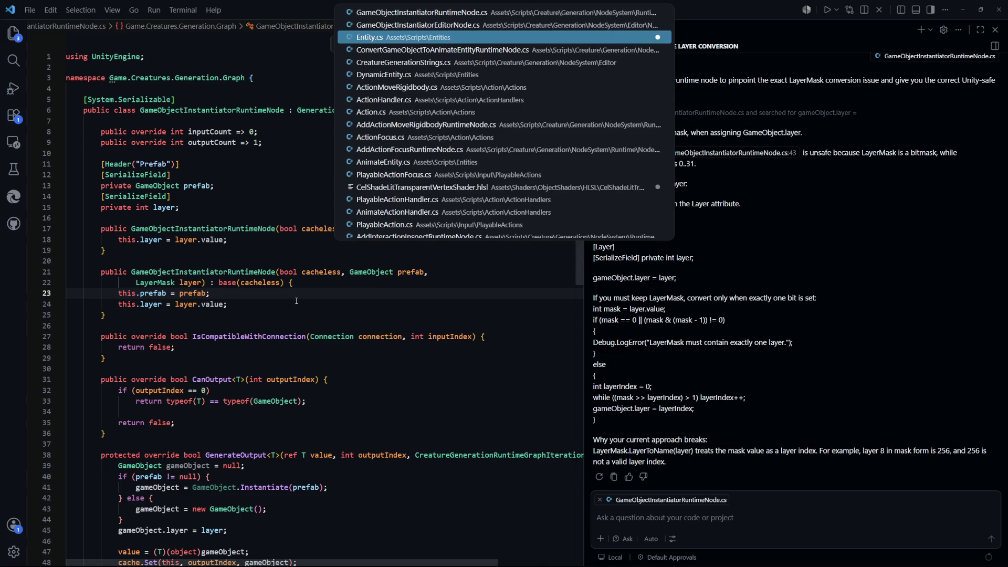
pyautogui.press('Down')
pyautogui.press('Up')
pyautogui.press('Up')
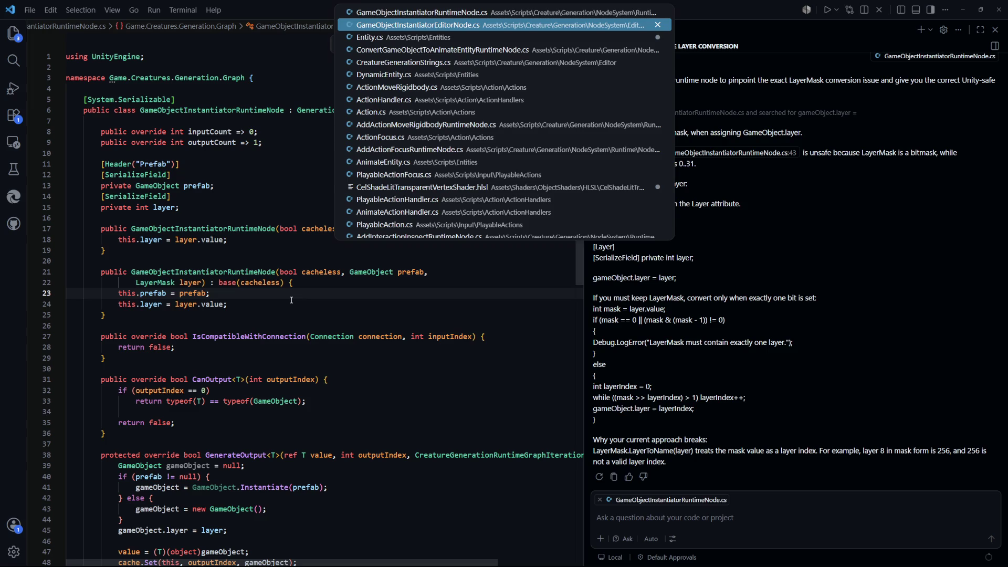
pyautogui.press('Up')
pyautogui.press('Down')
pyautogui.press('Return')
pyautogui.scroll(-2, 385, 387)
pyautogui.click(384, 386)
pyautogui.scroll(-2, 385, 386)
# Select the GameObjectInstantiatorRuntimeNode call on line 48 and inspect LayerMask and layer on line 40
pyautogui.moveTo(444, 363); pyautogui.dragTo(166, 364)
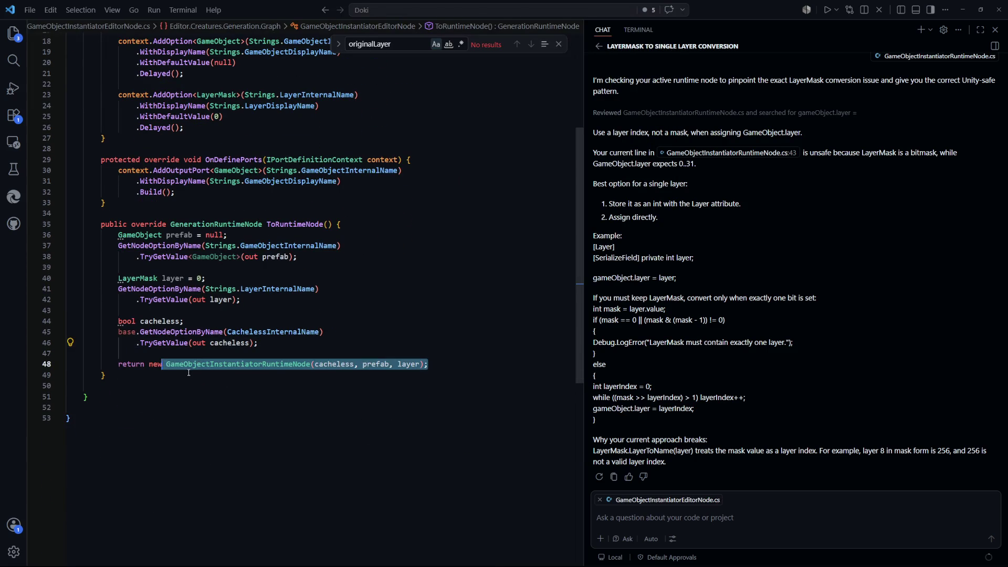
pyautogui.doubleClick(238, 364)
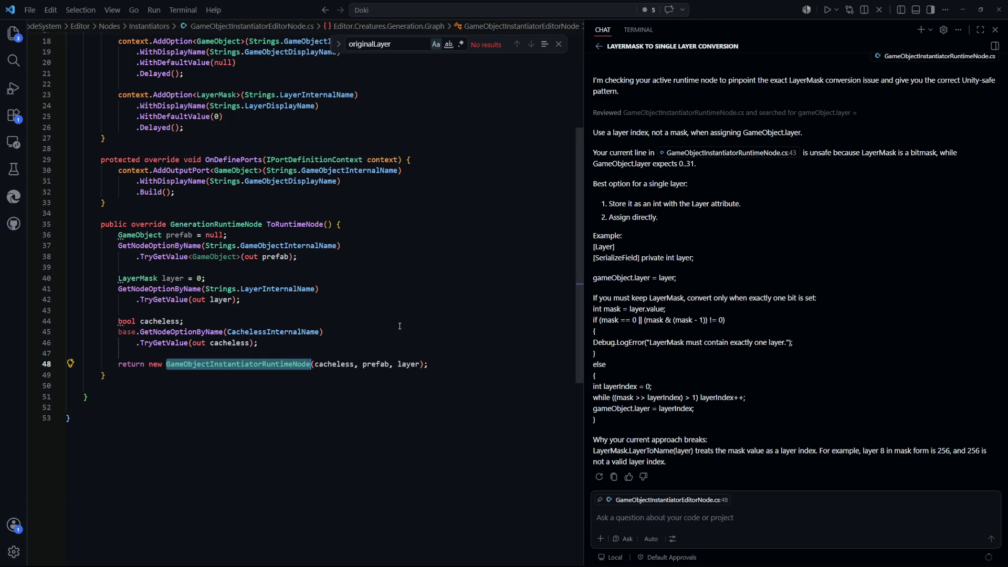
pyautogui.click(151, 278)
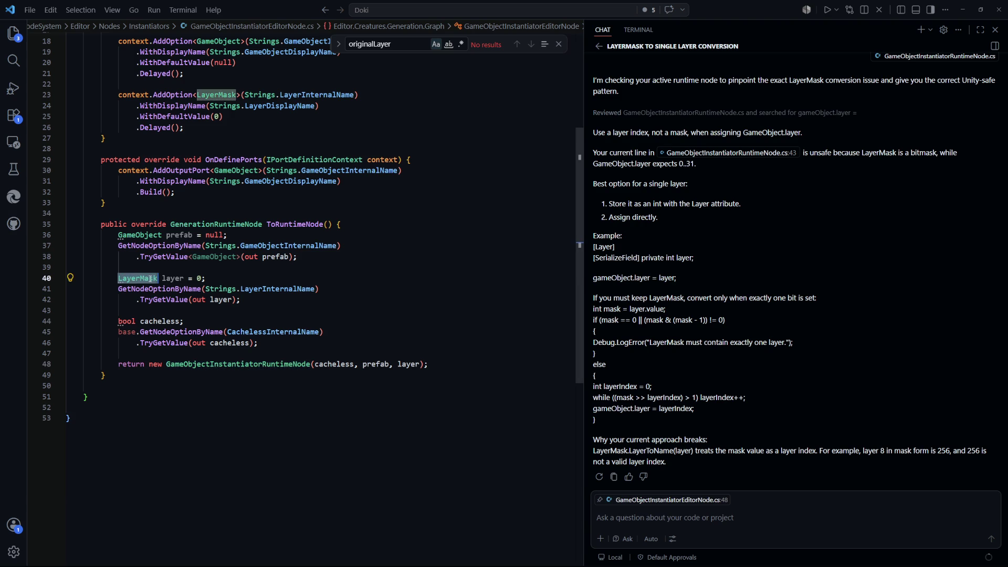
pyautogui.click(179, 279)
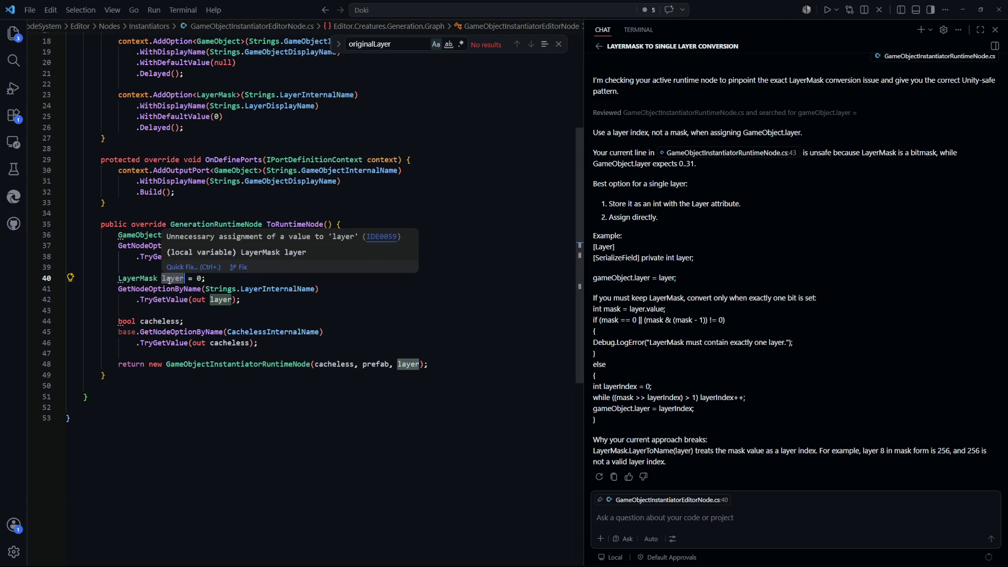
# Put the caret on blank line 43, then go back to the 'layermask unity' results
pyautogui.press('Down')
pyautogui.press('Down')
pyautogui.press('End')
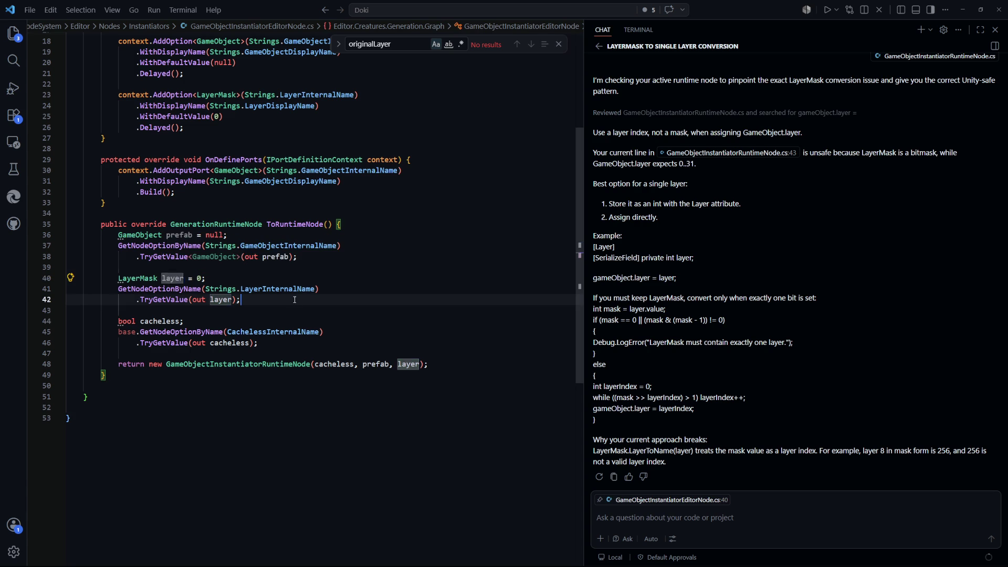
pyautogui.click(307, 314)
pyautogui.scroll(4, 345, 383)
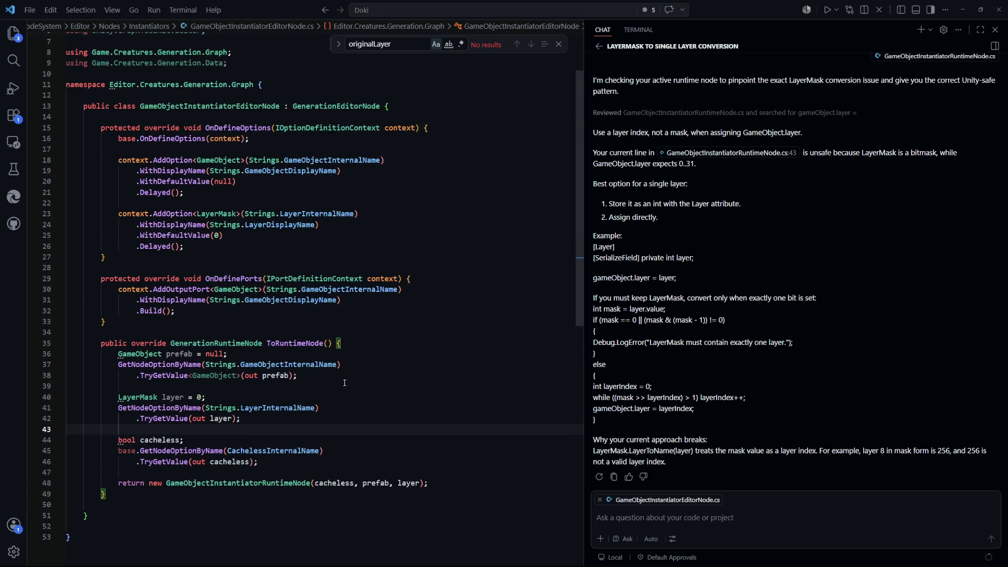
pyautogui.scroll(-4, 343, 380)
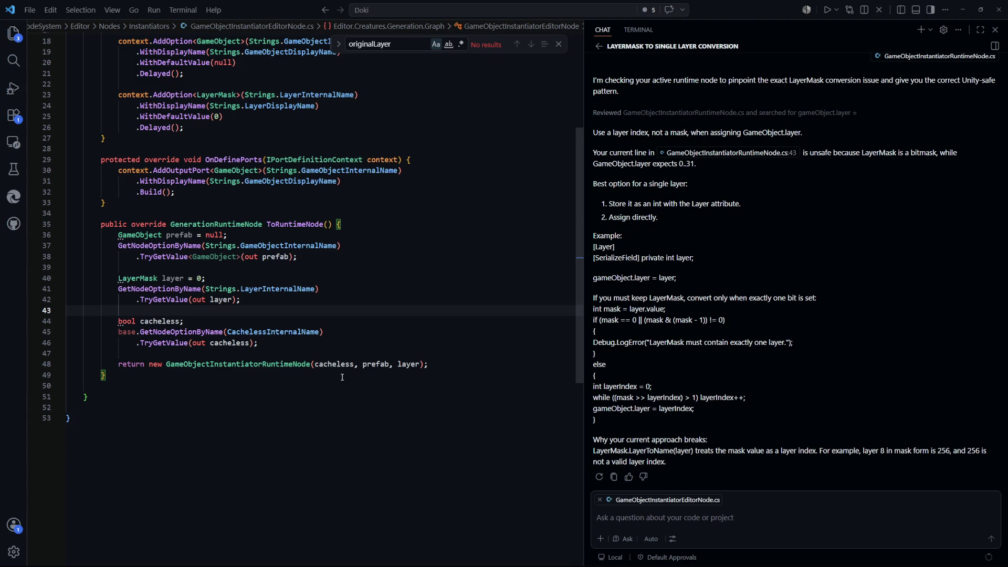
pyautogui.hotkey('alt', 'Tab')
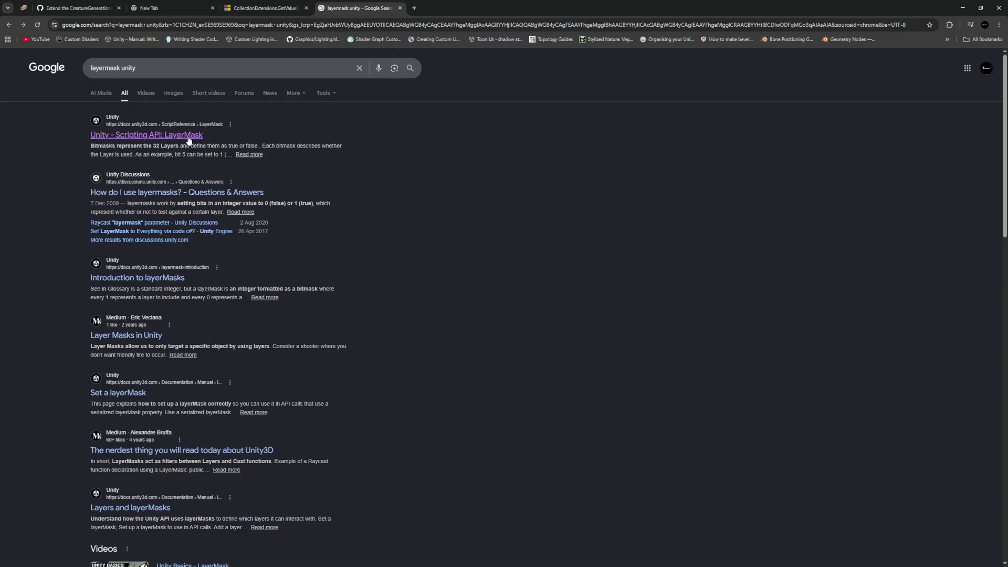
# Open Unity's LayerMask scripting reference and select the value property's description
pyautogui.click(188, 136)
pyautogui.scroll(-5, 396, 268)
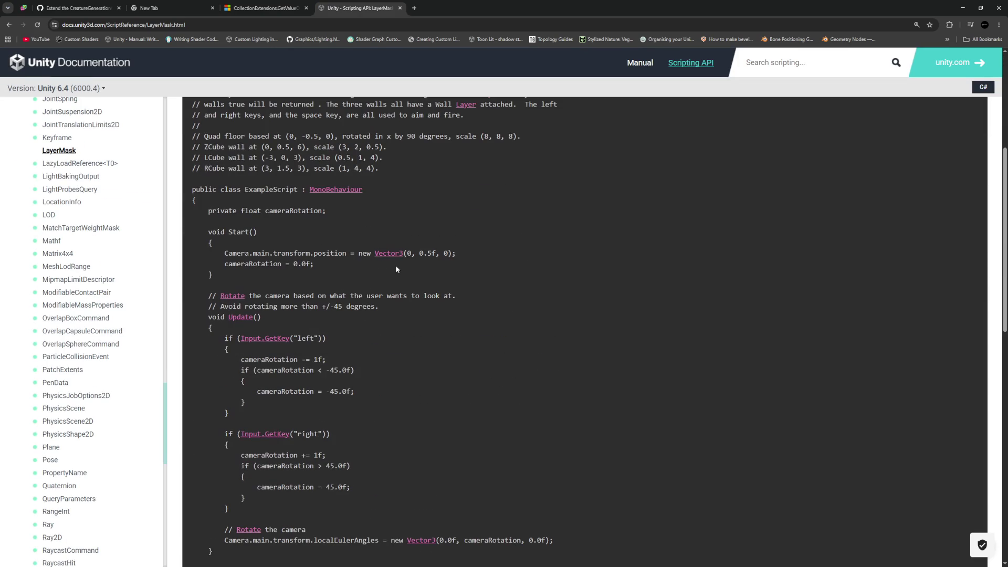
pyautogui.scroll(2, 397, 261)
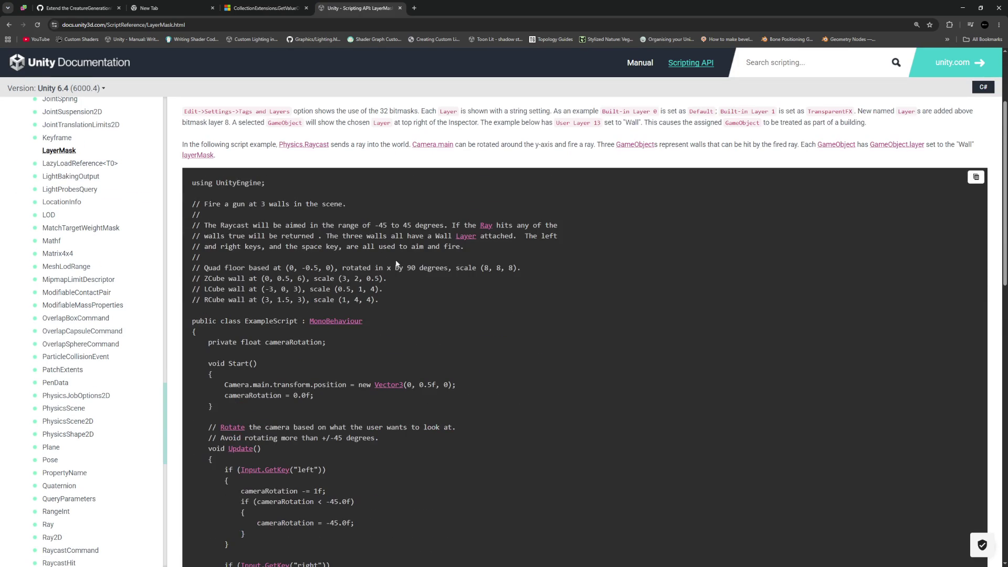
pyautogui.scroll(2, 394, 260)
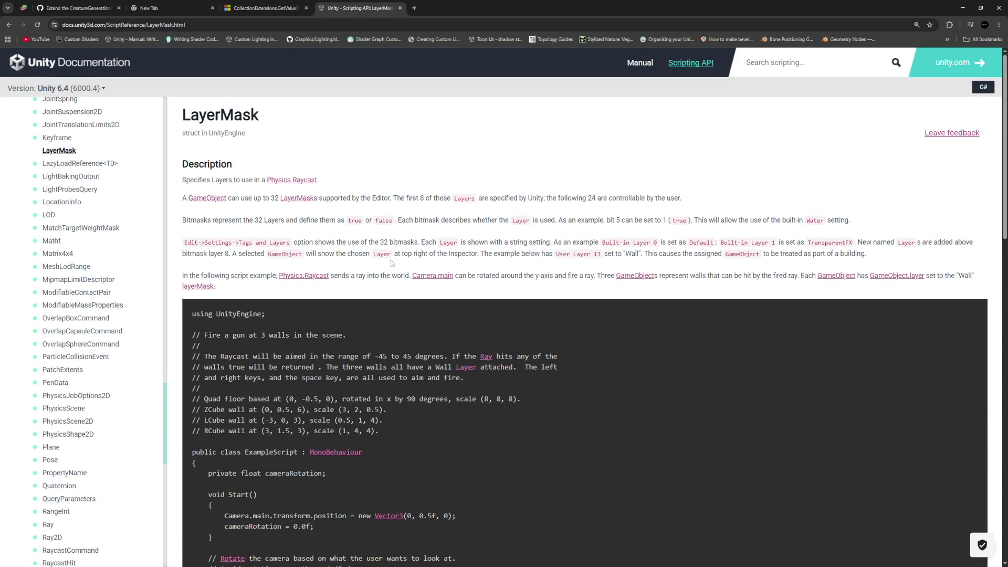
pyautogui.scroll(-10, 390, 263)
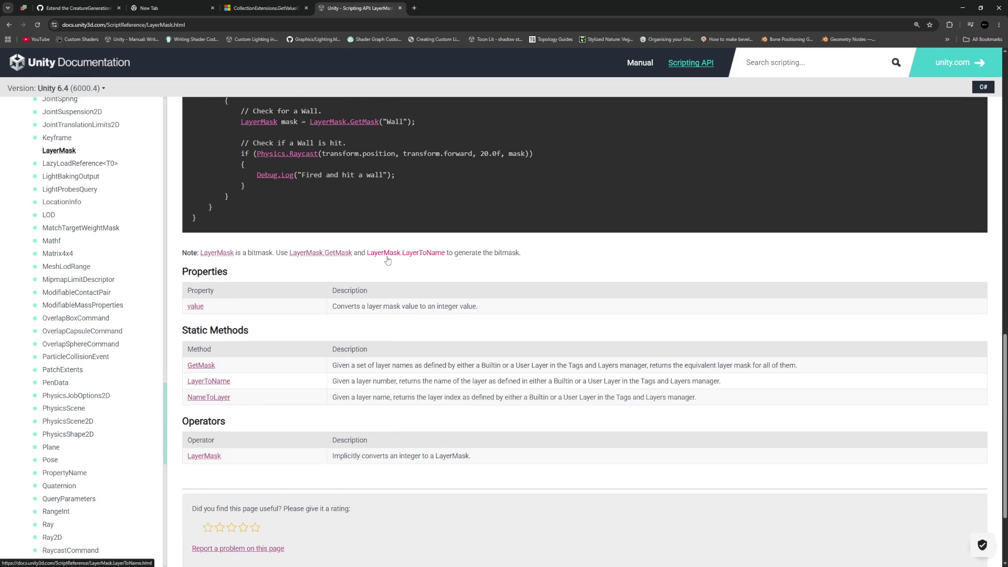
pyautogui.moveTo(332, 306); pyautogui.dragTo(491, 307)
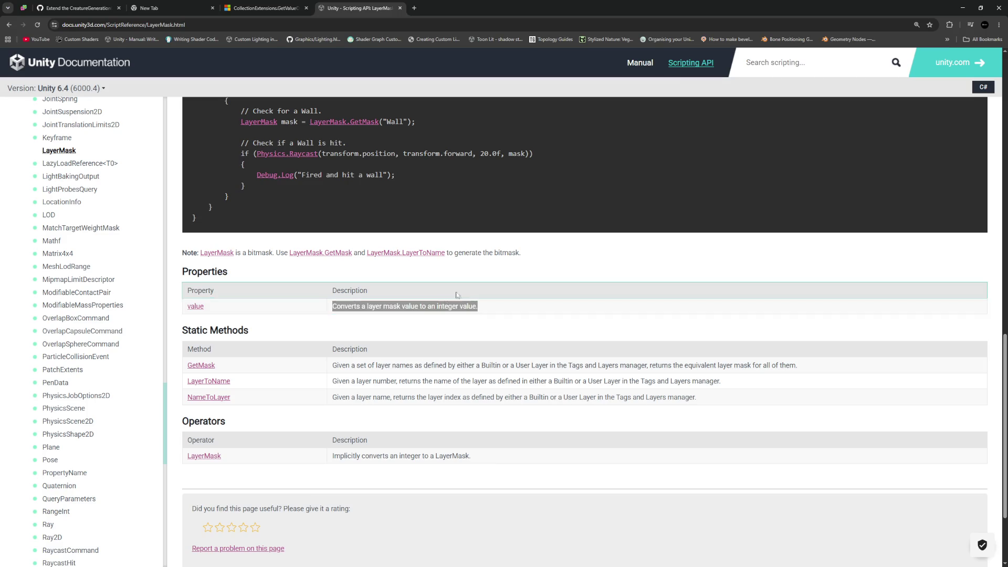
# Read the LayerMask.value page and its 'LayerMask mask = -1;' example, then return to the reference
pyautogui.click(196, 307)
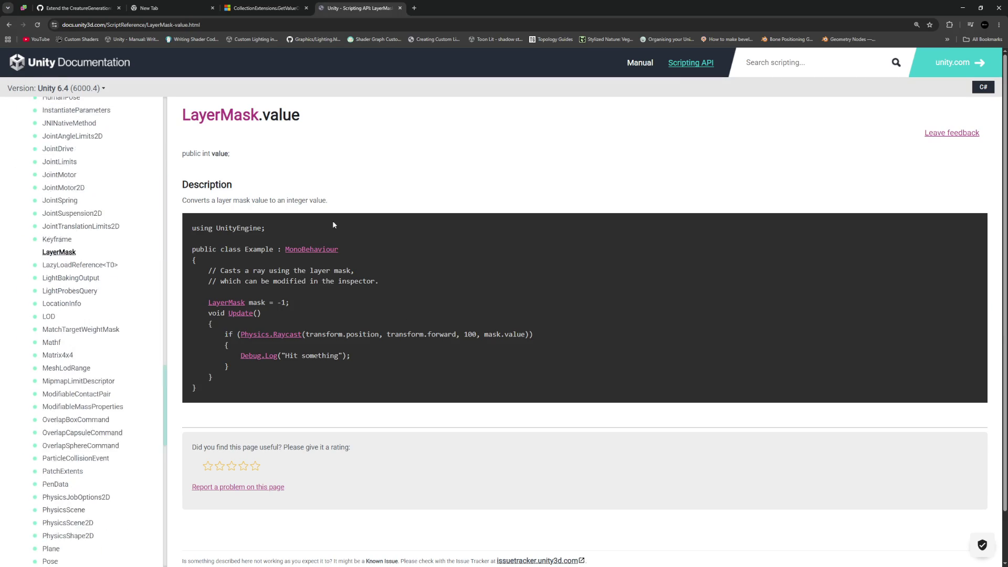
pyautogui.moveTo(208, 303); pyautogui.dragTo(318, 303)
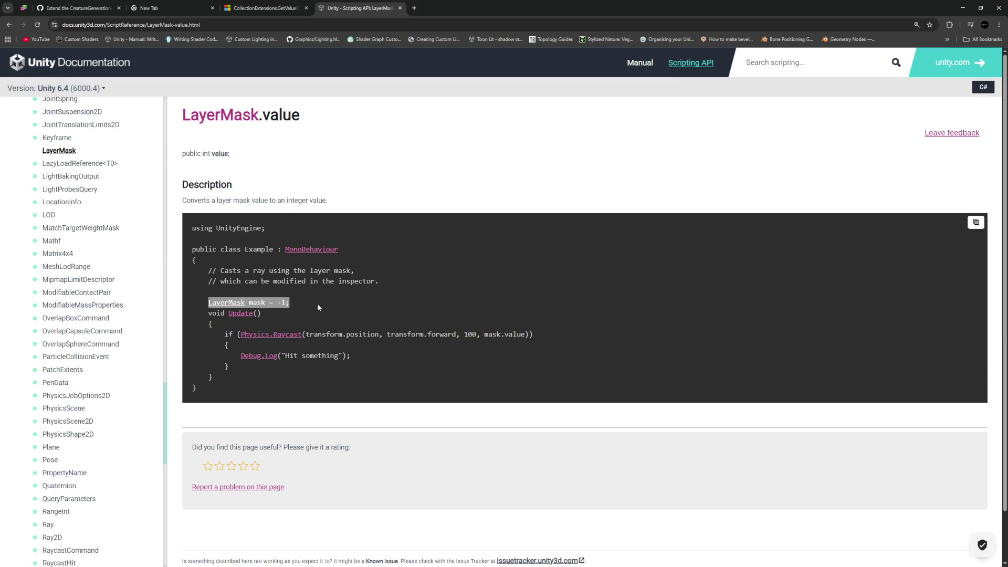
pyautogui.click(318, 307)
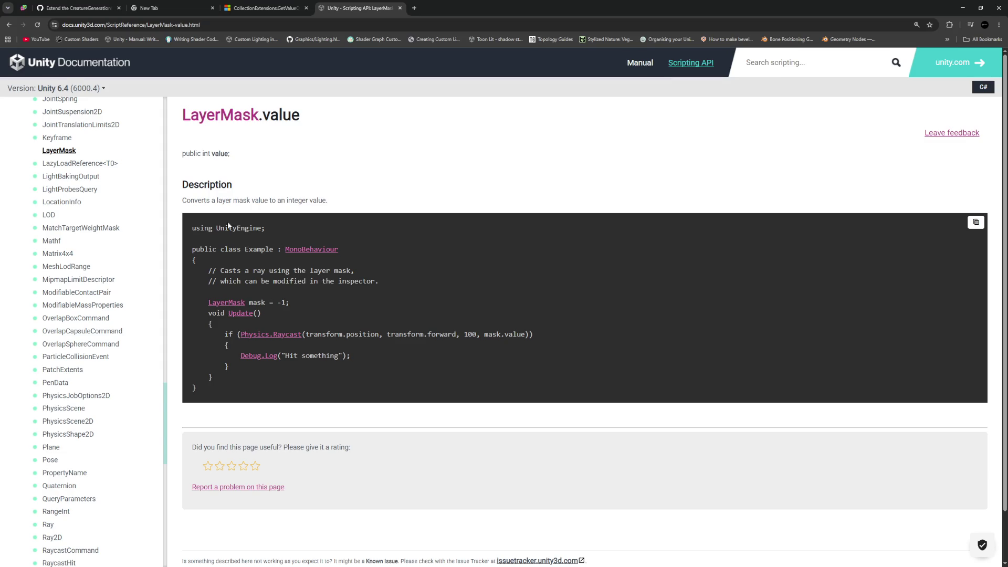
pyautogui.click(9, 25)
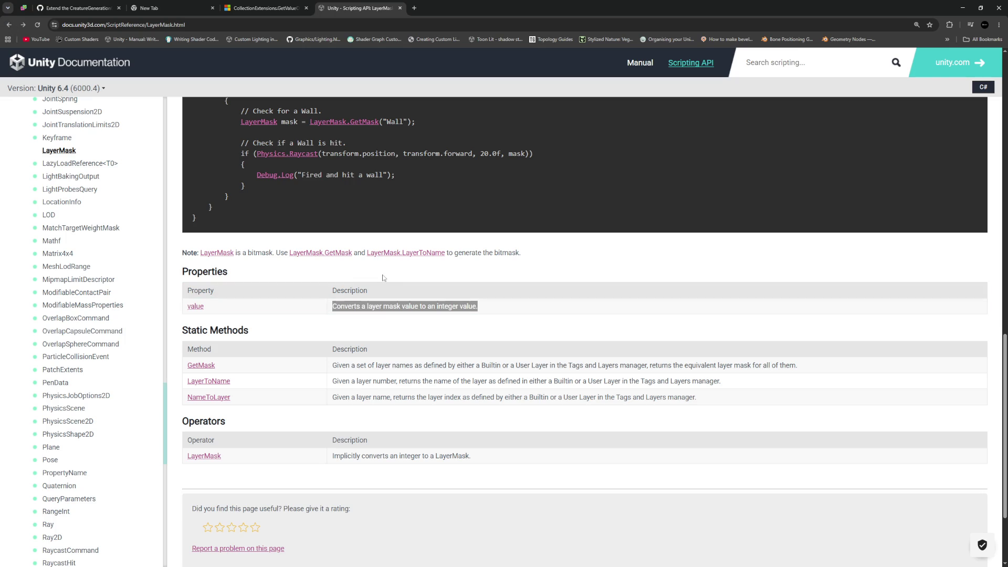
pyautogui.scroll(-3, 382, 277)
pyautogui.scroll(3, 377, 284)
pyautogui.scroll(-3, 376, 292)
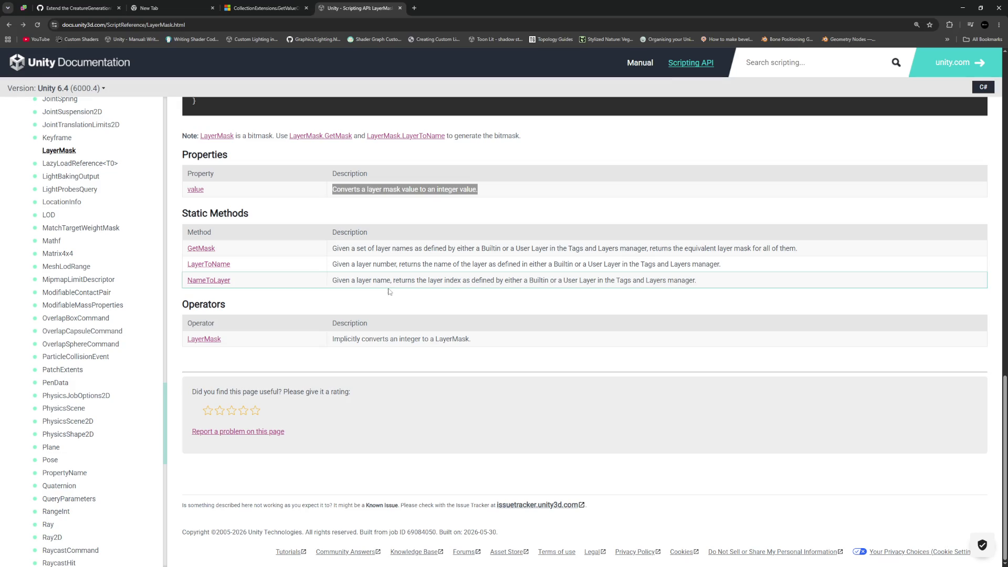
# Return to GameObjectInstantiatorEditorNode.cs, place the caret in the option-reading code, and list recent files
pyautogui.hotkey('alt', 'Tab')
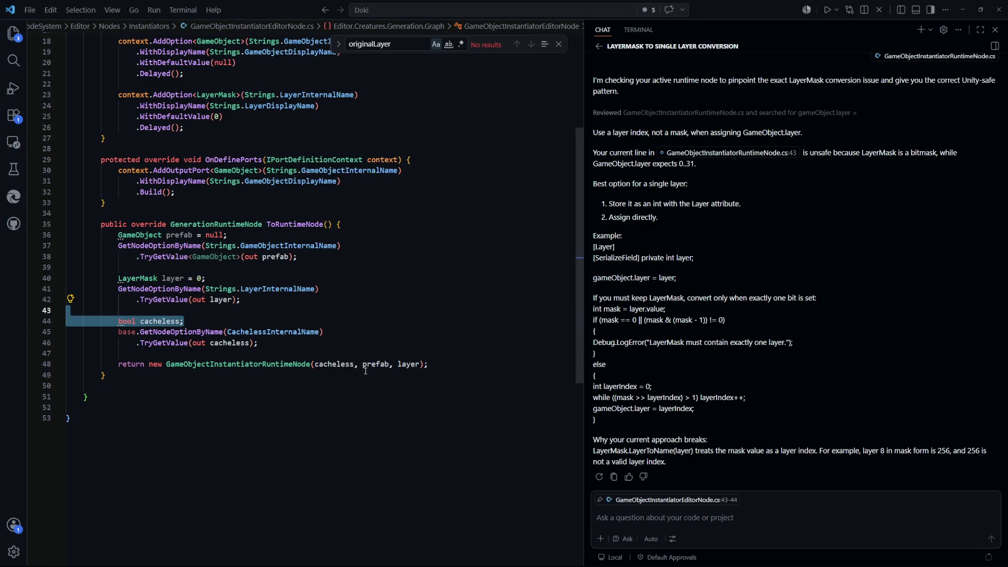
pyautogui.scroll(3, 366, 370)
pyautogui.scroll(-2, 370, 383)
pyautogui.click(372, 328)
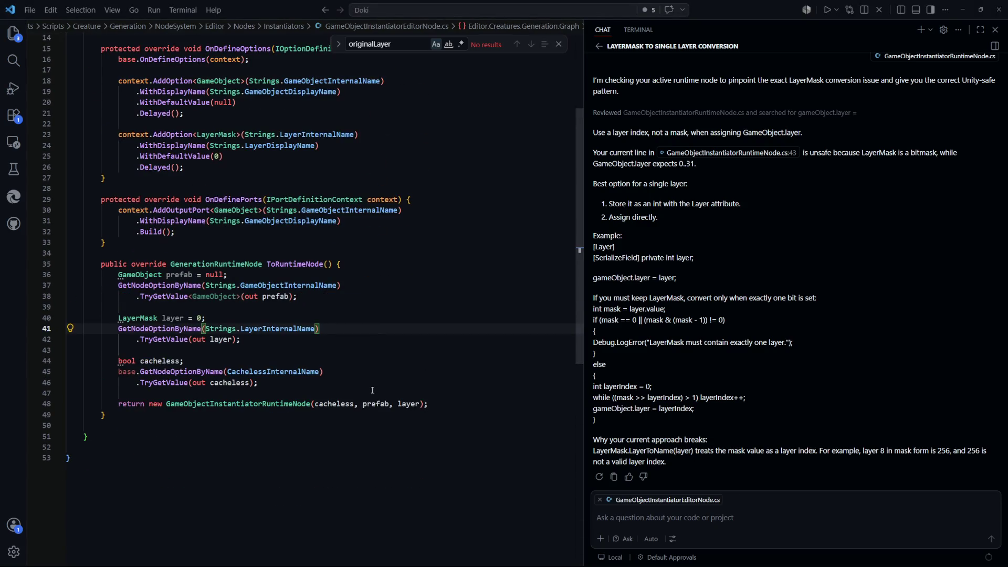
pyautogui.hotkey('ctrl', 'Tab')
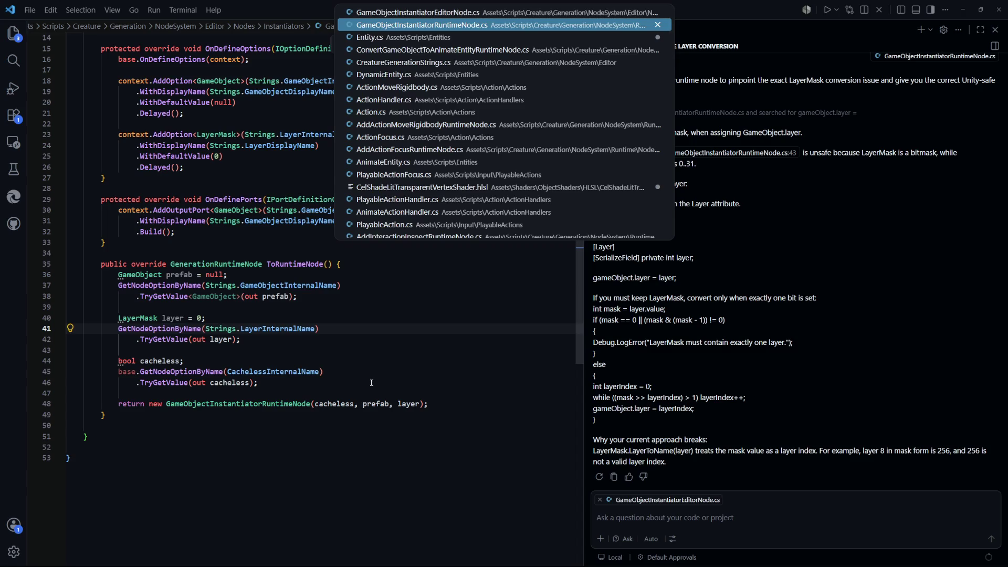
# Insert Debug.Log("Layer number: " + layer); above gameObject.layer = layer, then return to Unity
pyautogui.scroll(-7, 283, 279)
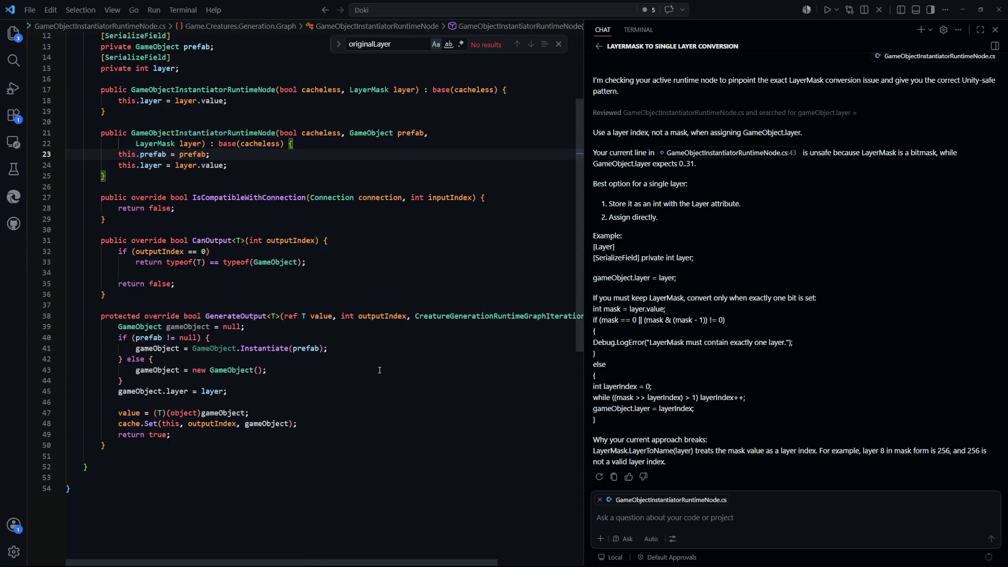
pyautogui.press('Return')
pyautogui.press('Return')
pyautogui.write('Debug.Log("La')
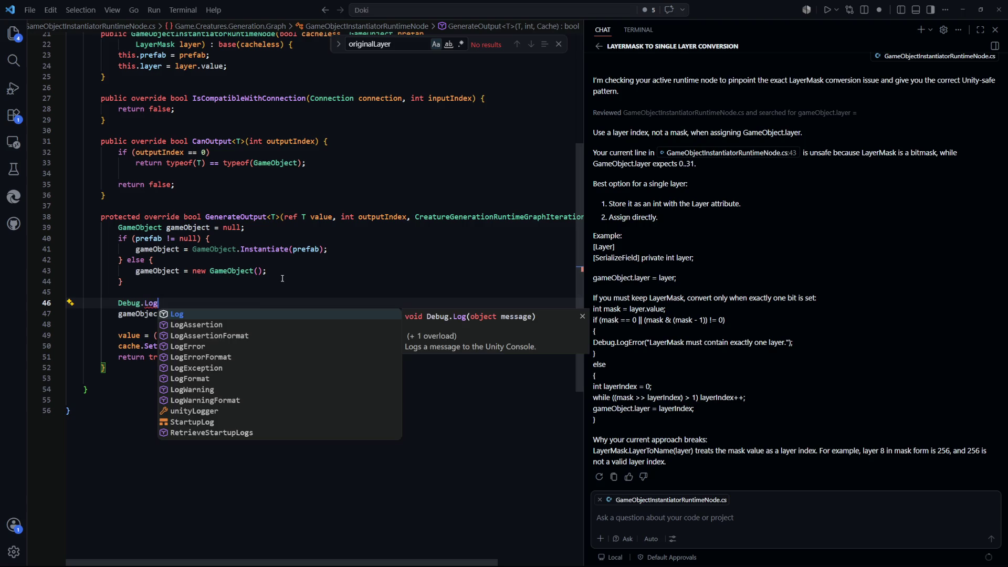
pyautogui.write('yer number: "')
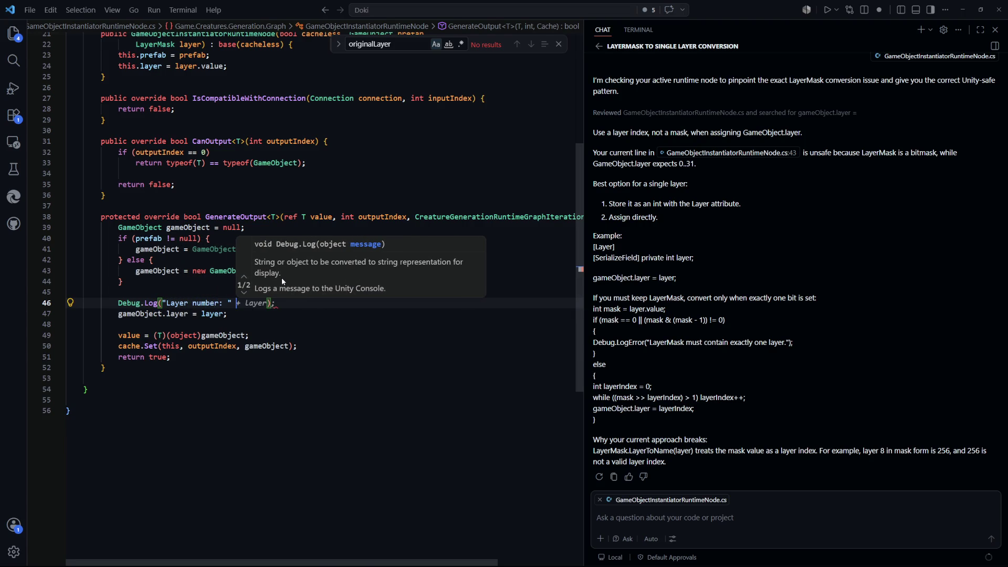
pyautogui.press('Tab')
pyautogui.hotkey('alt', 'Tab')
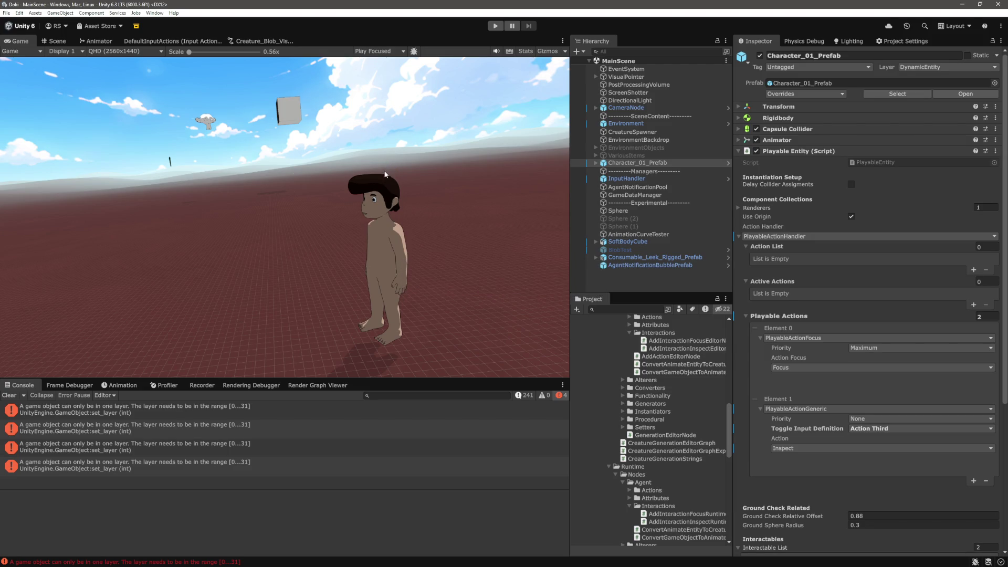
# Clear the Console, enter Play mode, and focus the Console search field
pyautogui.click(9, 397)
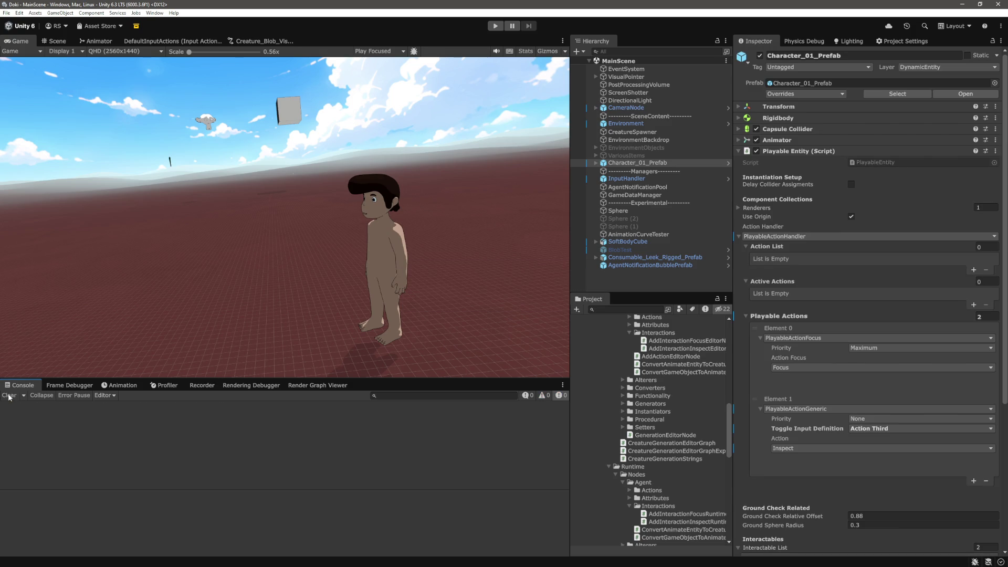
pyautogui.click(496, 26)
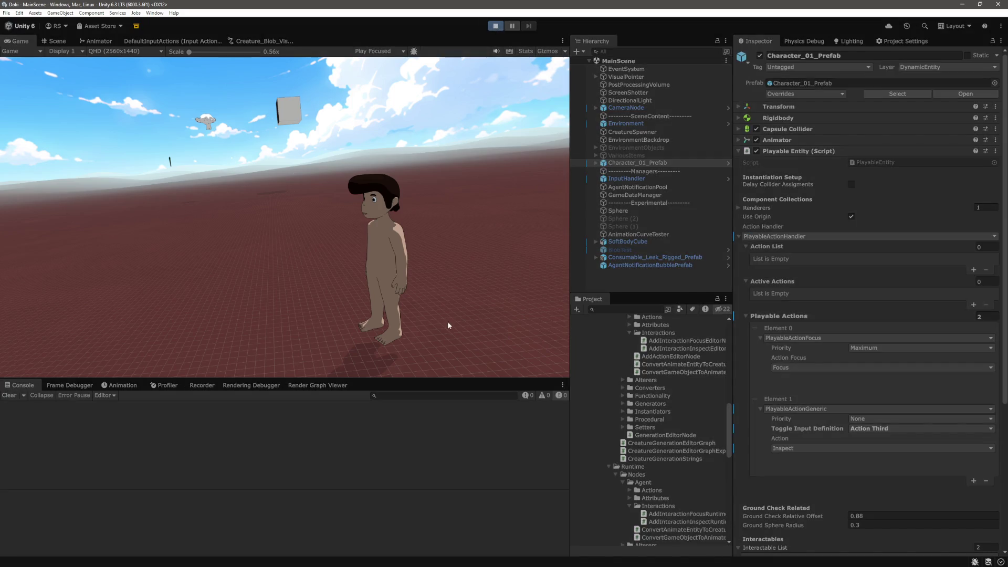
pyautogui.click(446, 396)
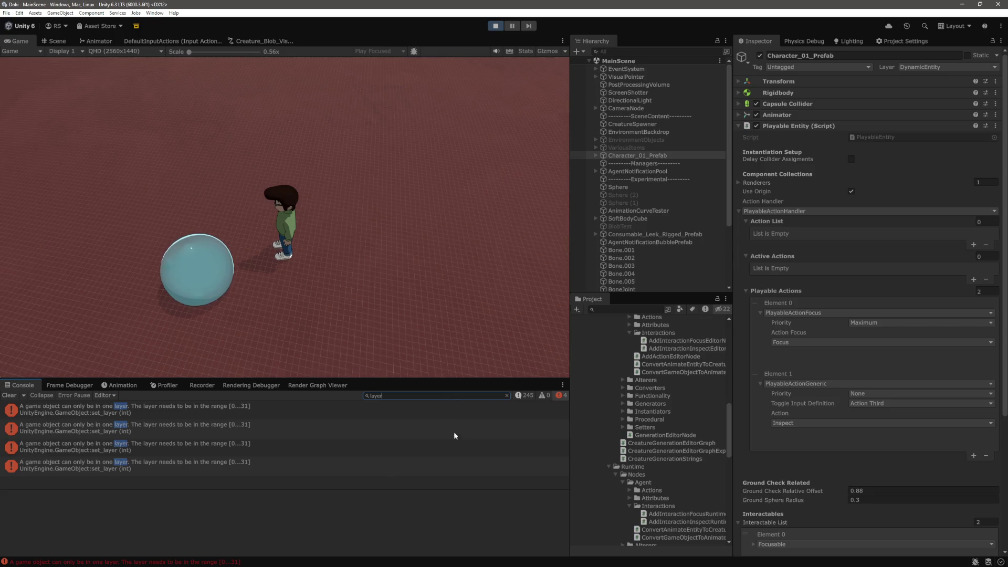
# Filter the Console by 'layer', inspect the Layer number: 64 and 128 logs, and open the Layer dropdown
pyautogui.write('layer')
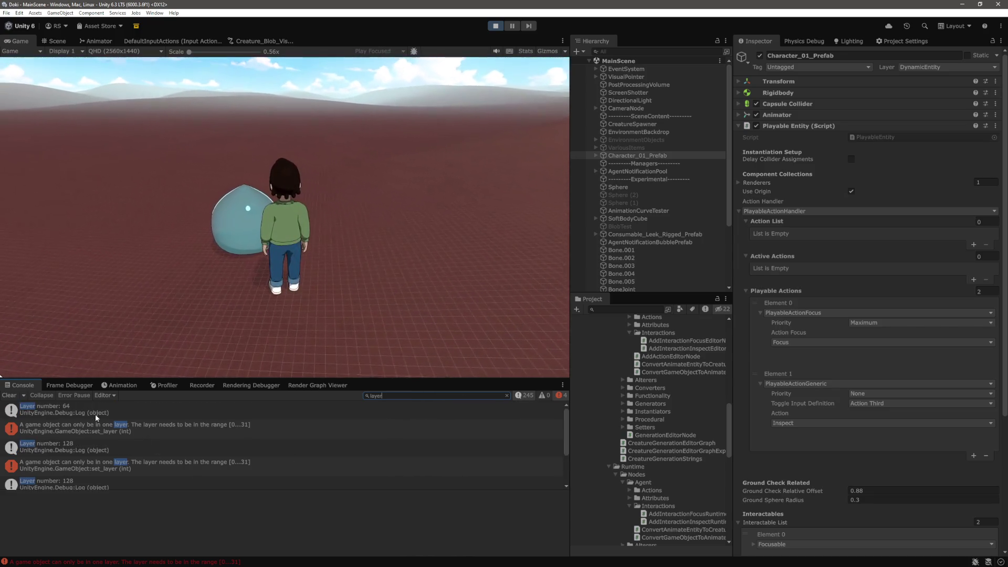
pyautogui.scroll(-2, 95, 410)
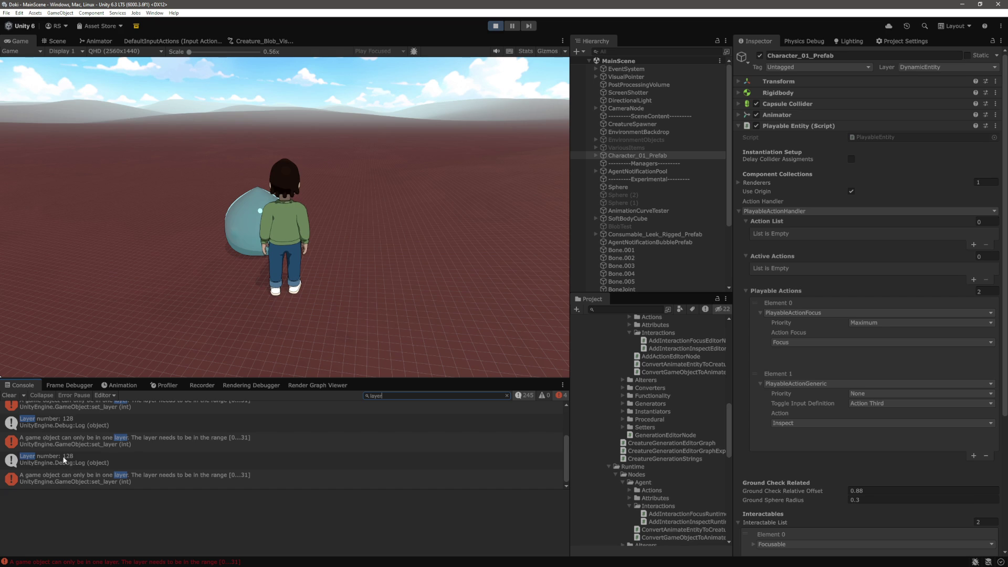
pyautogui.scroll(1, 64, 461)
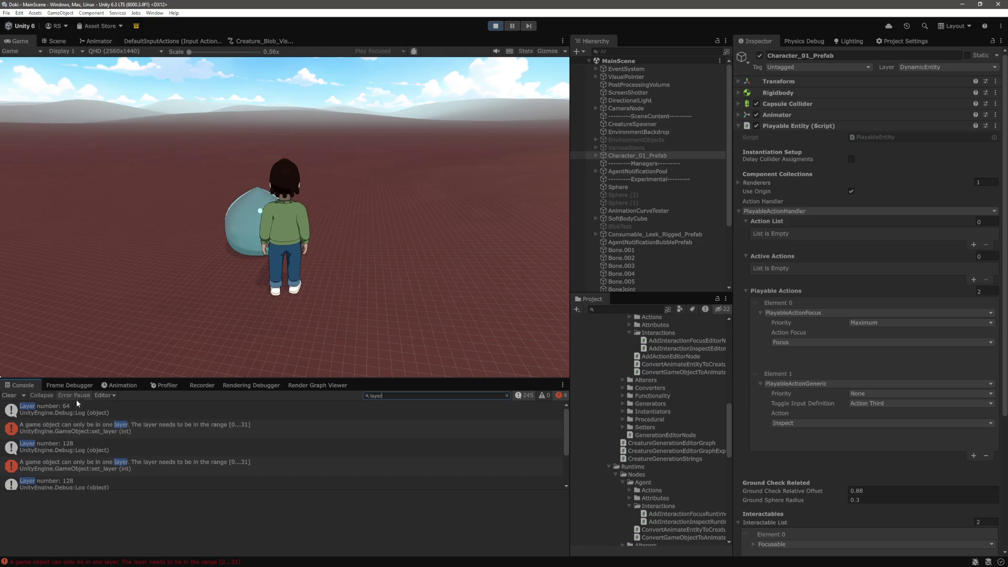
pyautogui.click(81, 411)
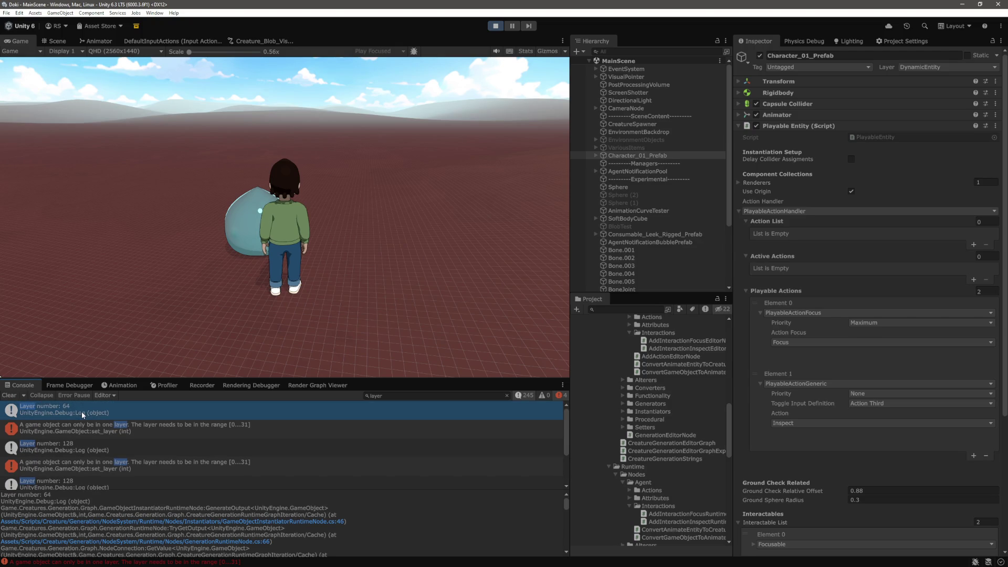
pyautogui.scroll(-1, 83, 421)
pyautogui.click(105, 416)
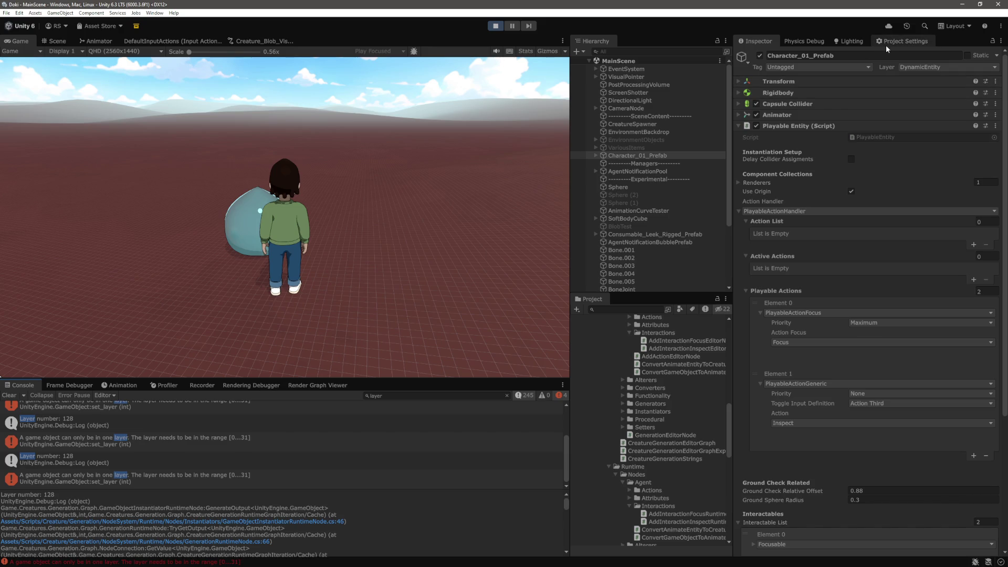
pyautogui.click(927, 69)
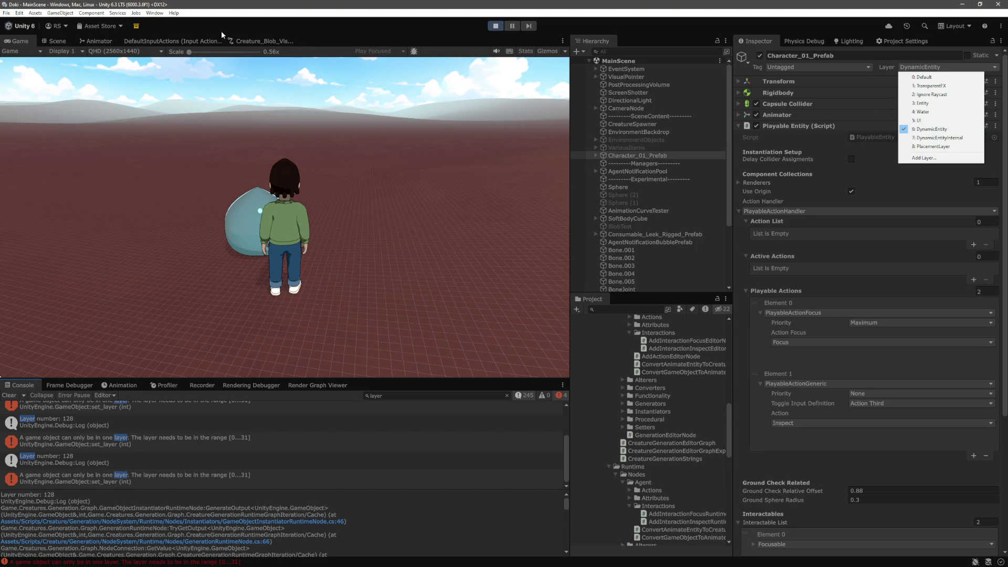
# Close the Layer list, switch to the Creature_Blob graph, and open the instantiator node's Layer dropdown
pyautogui.click(267, 42)
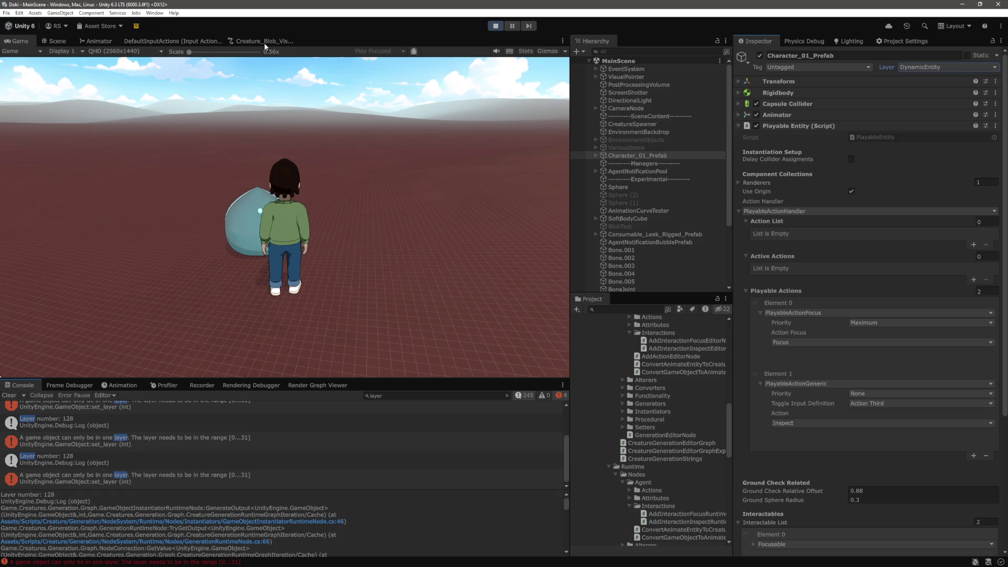
pyautogui.click(263, 41)
pyautogui.scroll(5, 226, 171)
pyautogui.scroll(5, 317, 178)
pyautogui.click(307, 179)
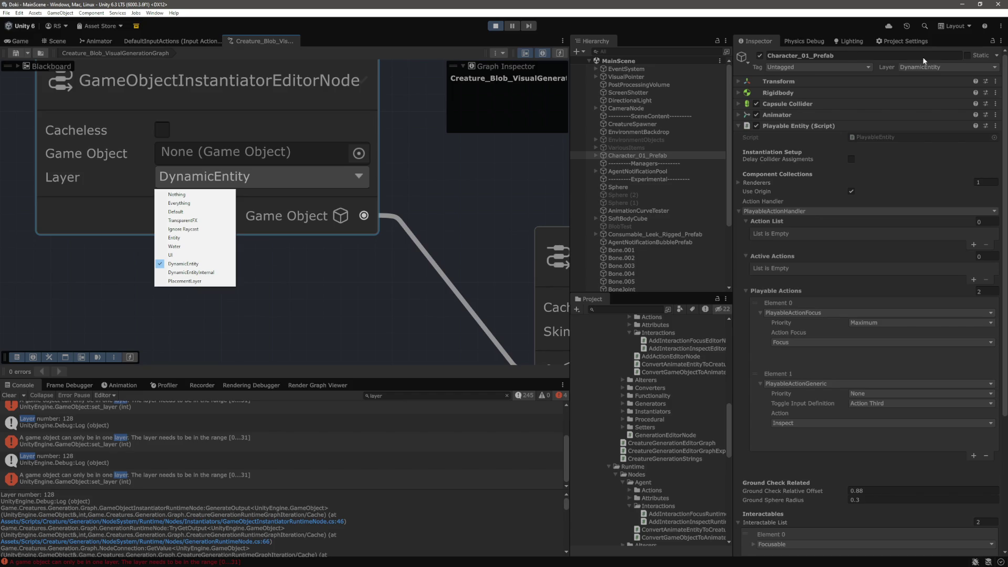
pyautogui.click(931, 68)
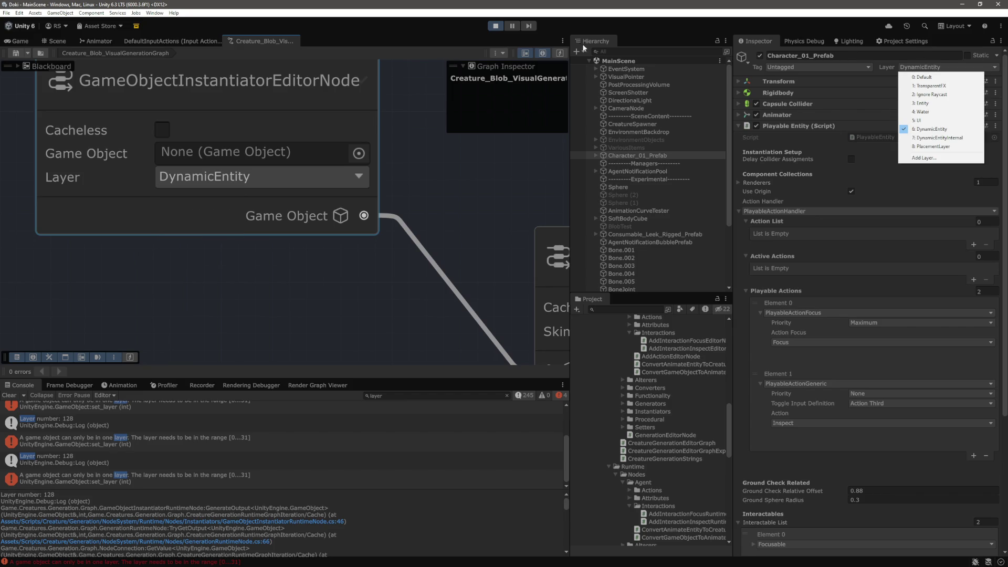
pyautogui.click(252, 155)
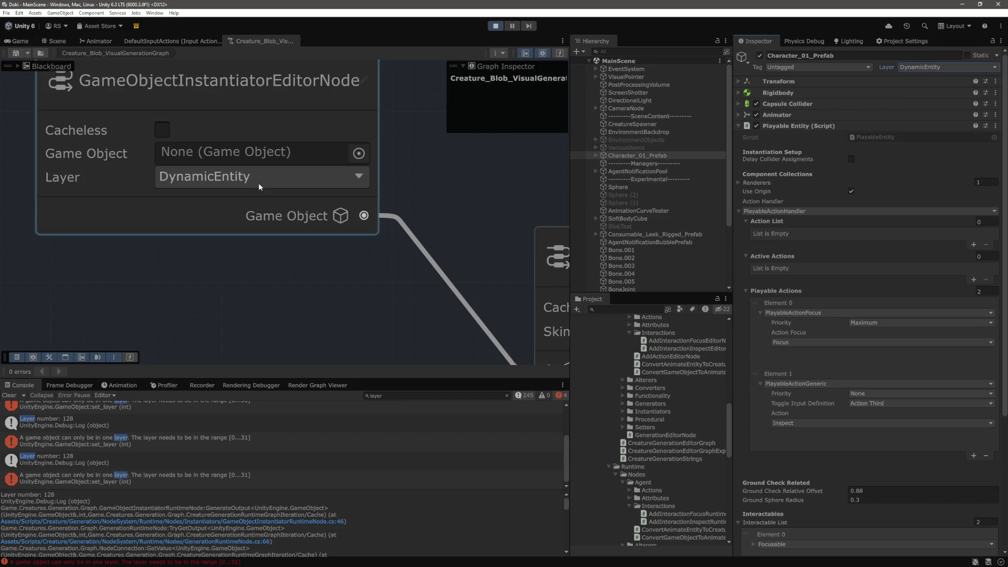
pyautogui.click(230, 186)
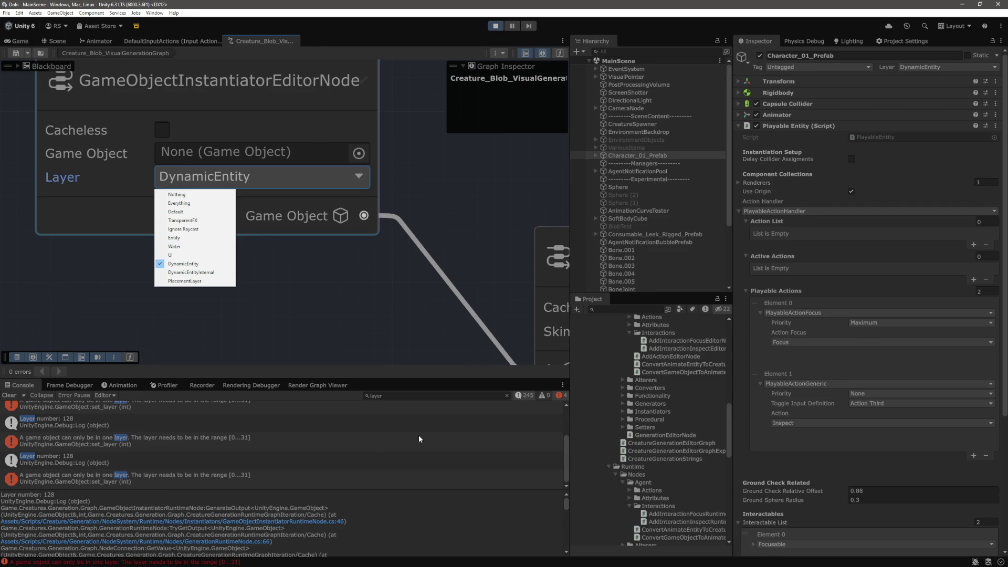
pyautogui.click(567, 460)
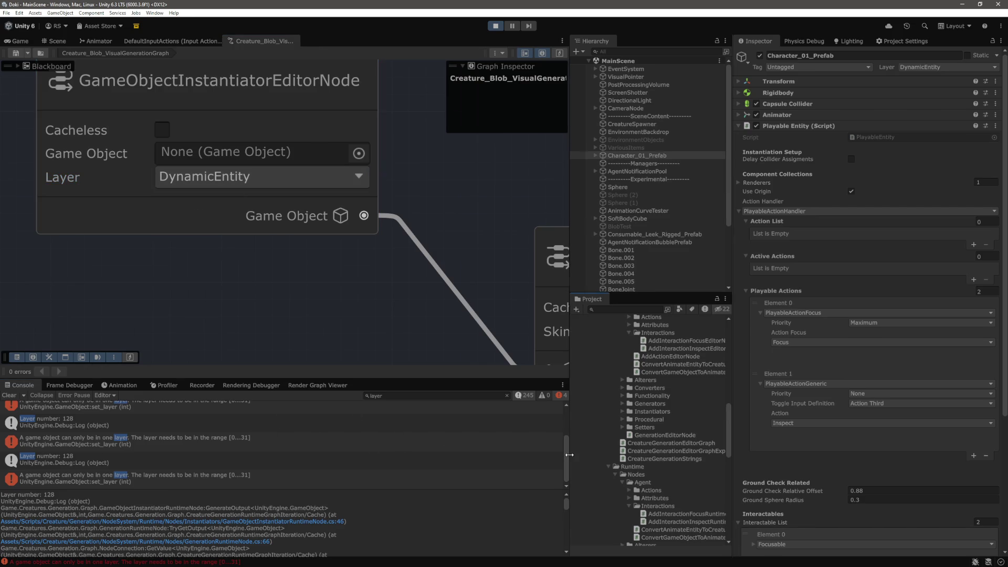
pyautogui.moveTo(568, 457); pyautogui.dragTo(569, 422)
pyautogui.click(221, 181)
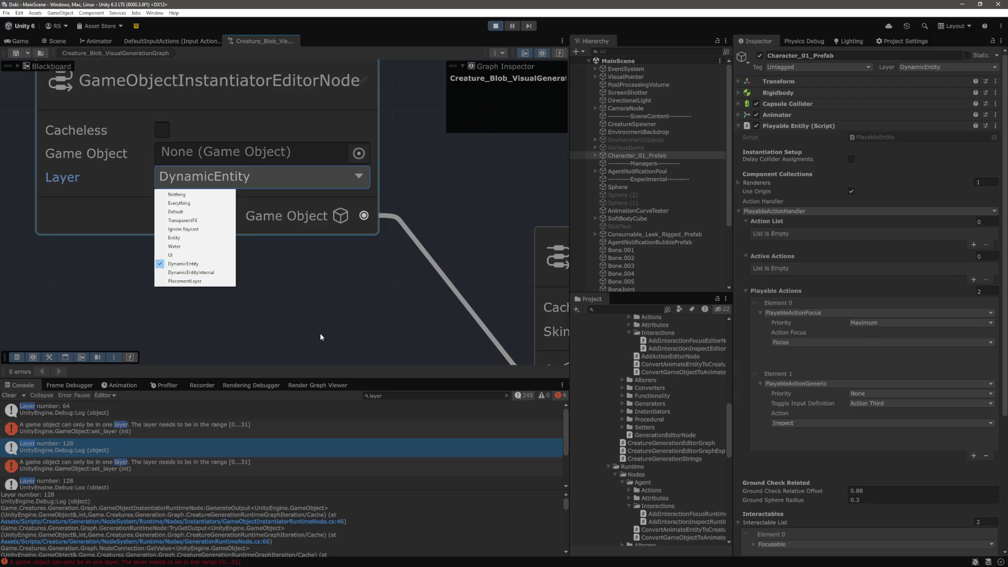
pyautogui.click(287, 315)
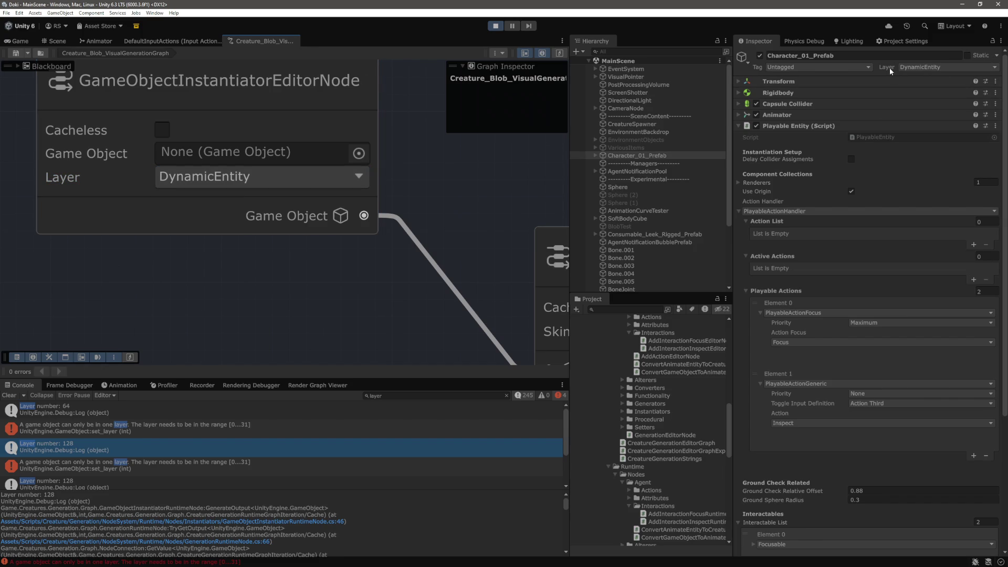
pyautogui.click(919, 71)
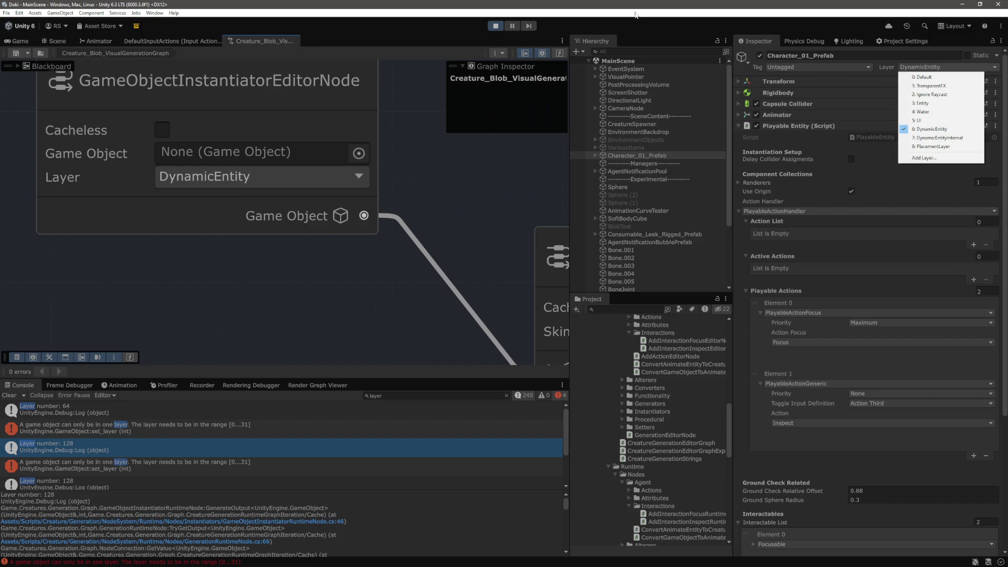
pyautogui.click(206, 176)
pyautogui.click(205, 177)
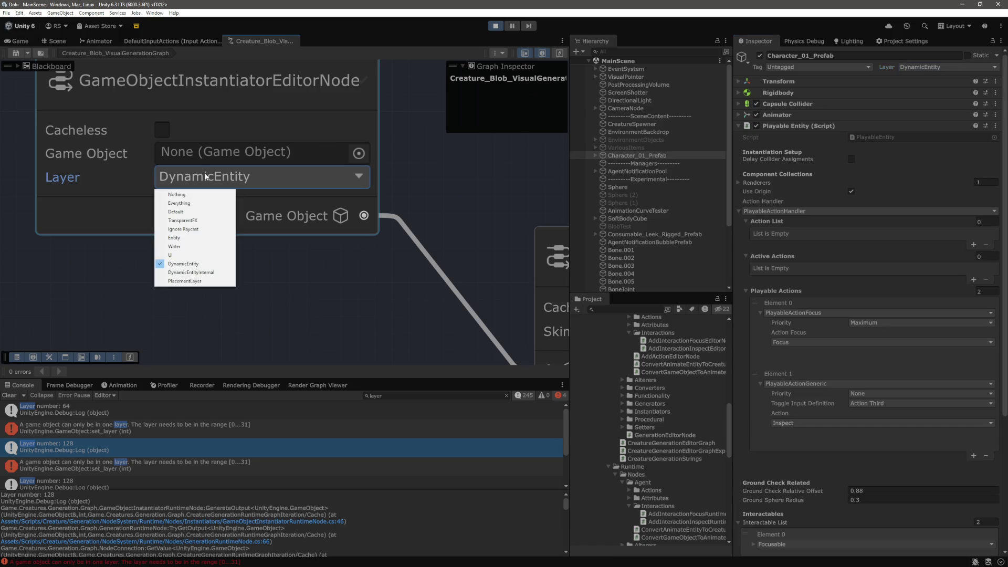
pyautogui.click(317, 87)
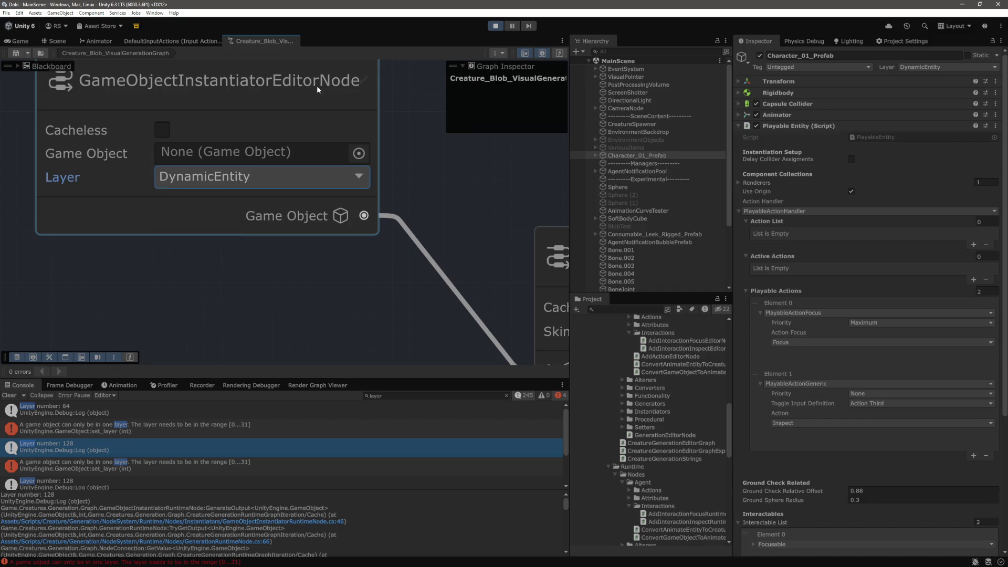
pyautogui.hotkey('alt', 'Tab')
# Back in GameObjectInstantiatorRuntimeNode.cs, scroll up to see the layer stored as an int from layer.value
pyautogui.hotkey('ctrl', 'z')
pyautogui.hotkey('ctrl', 'z')
pyautogui.scroll(1, 321, 368)
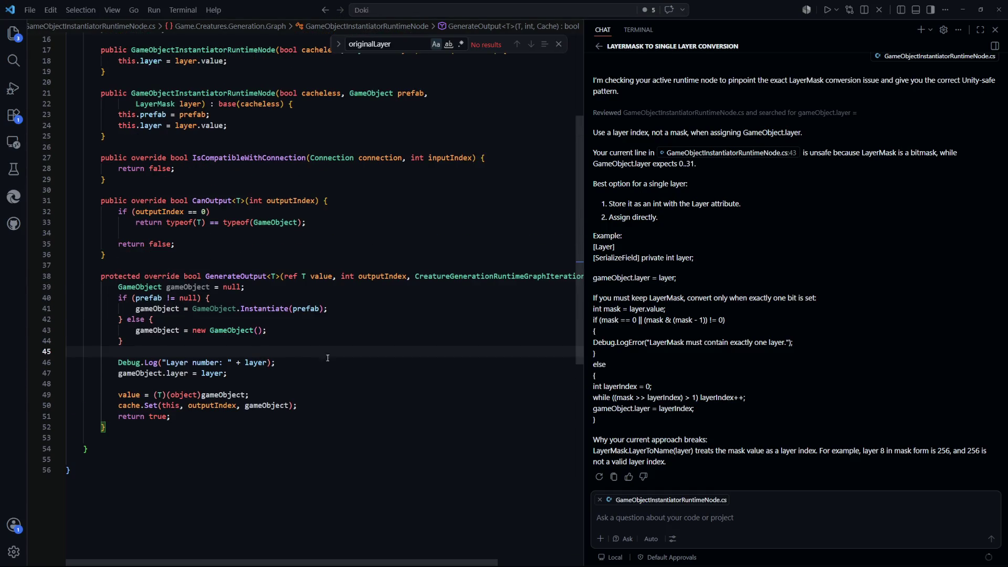
pyautogui.scroll(5, 296, 376)
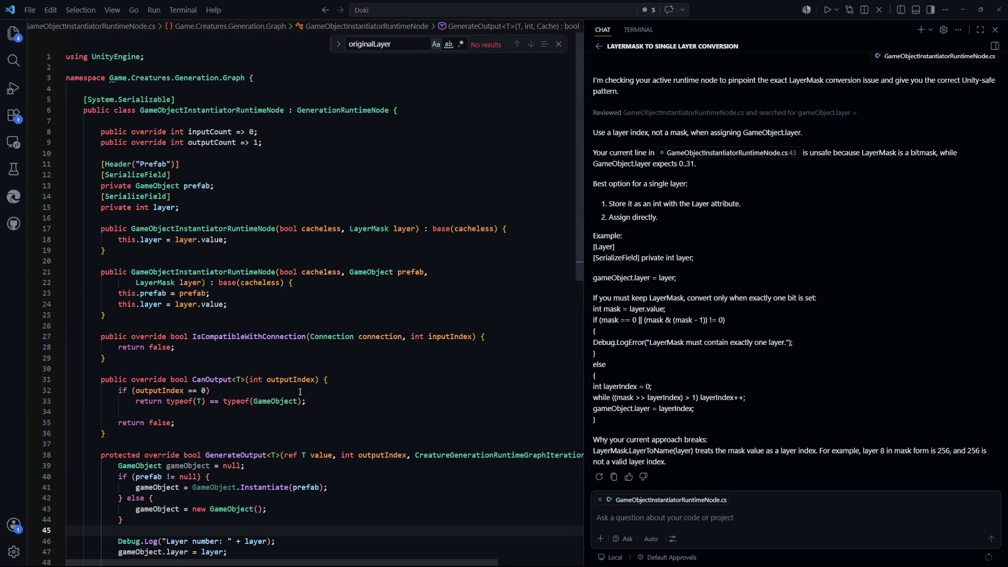
pyautogui.scroll(-1, 336, 372)
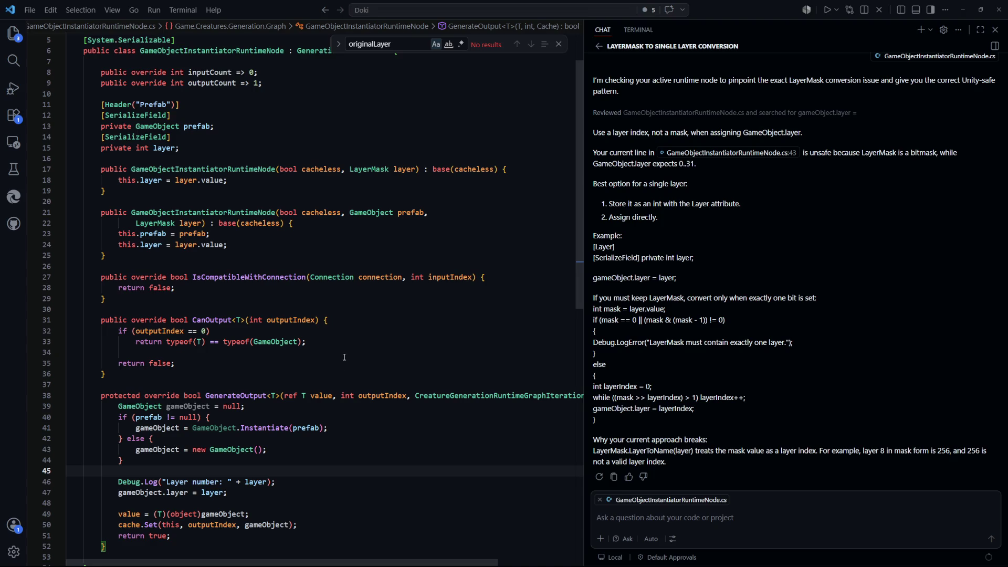